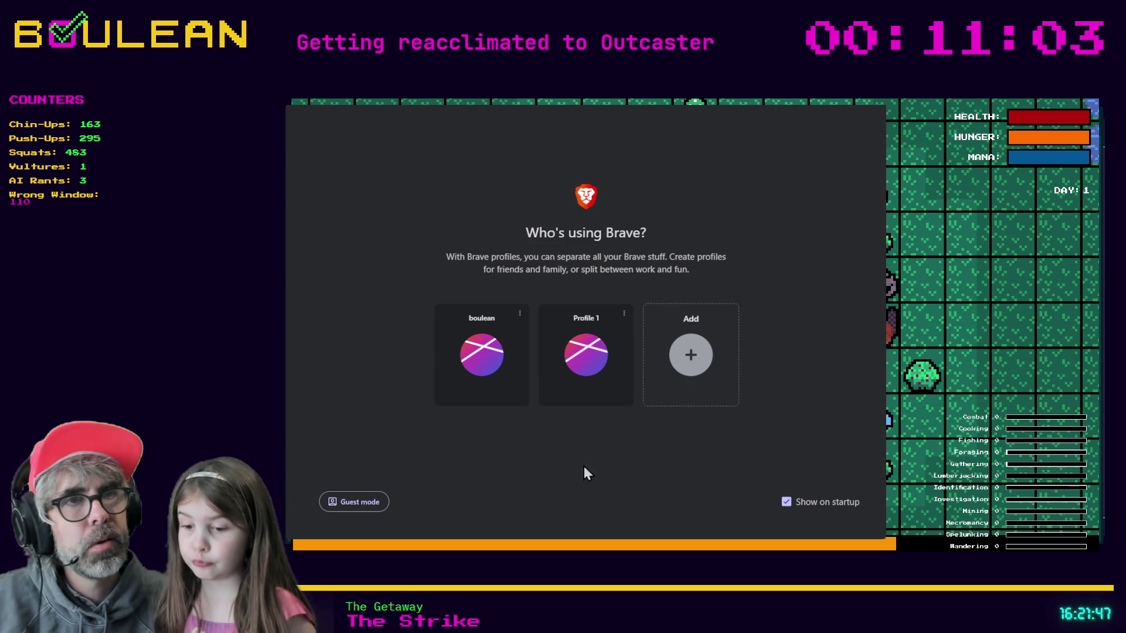
Open Brave's first profile, showing the Discord channel, and add a new blank tab.
{"action": "left_click", "coordinate": [482, 362]}
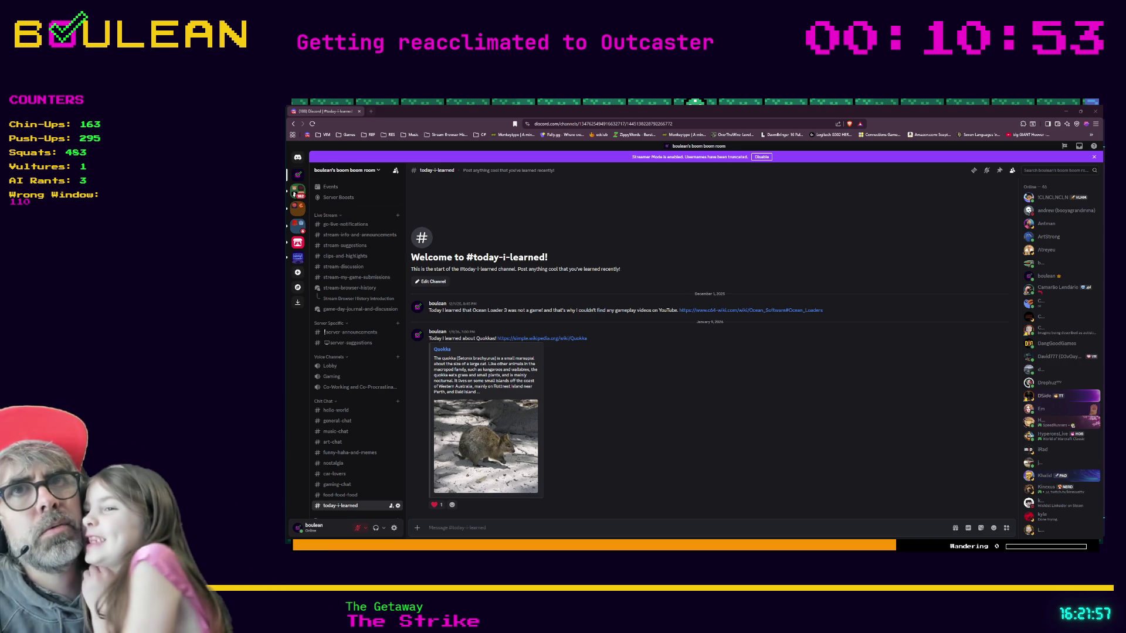
{"action": "key", "text": "ctrl+t"}
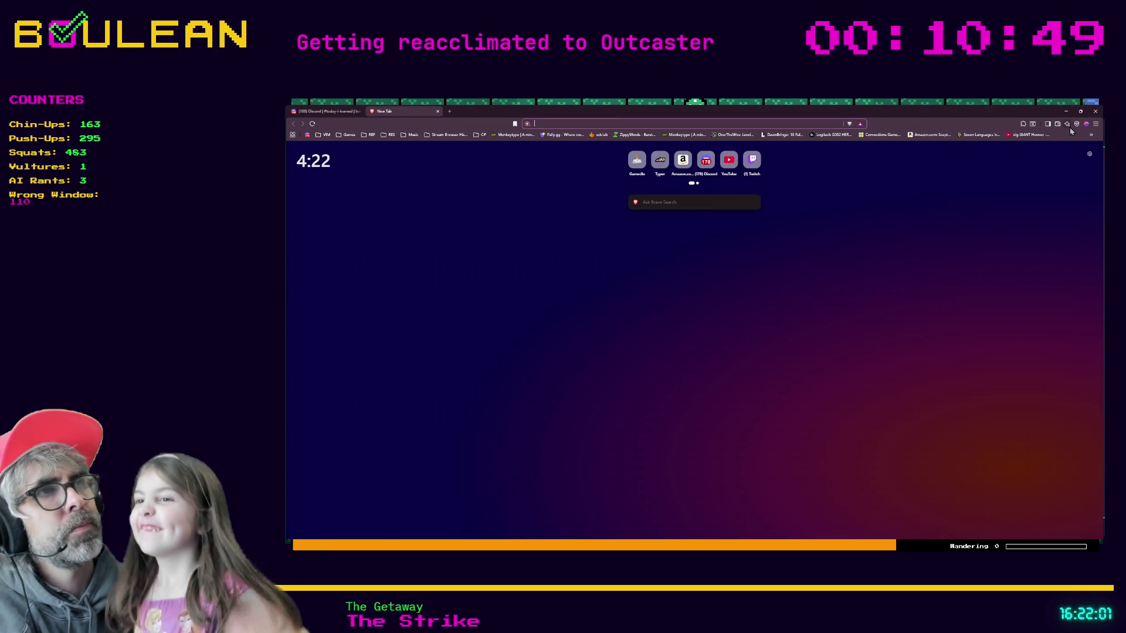
{"action": "left_click", "coordinate": [1067, 112]}
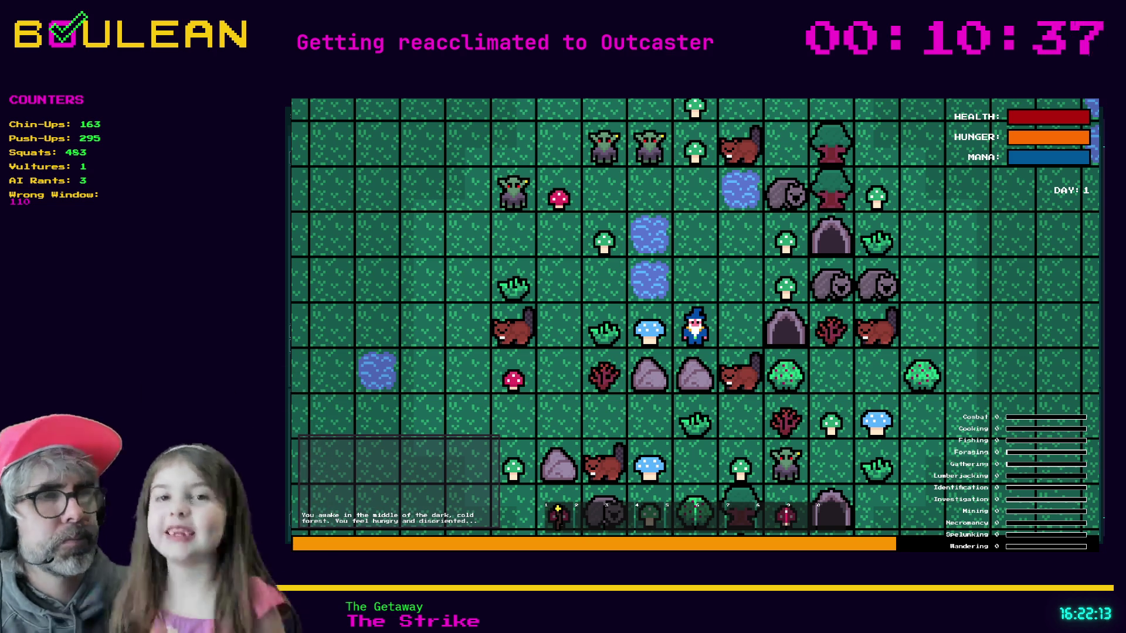
{"action": "key", "text": "alt+Tab"}
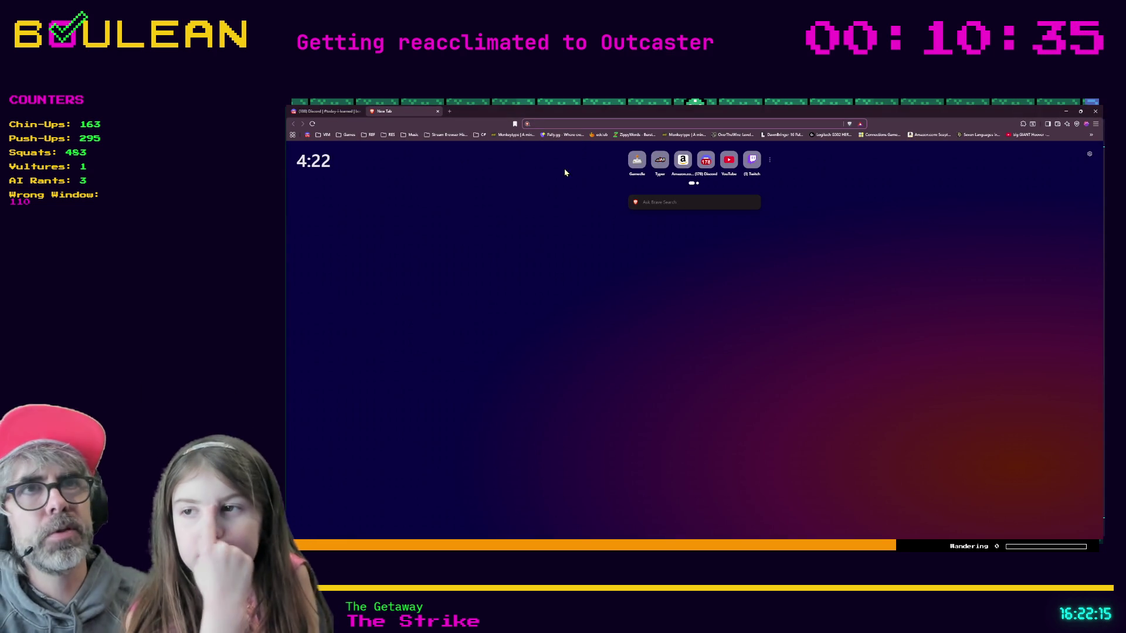
Search Brave for 'frenesc', then add 'defintion' to the search query.
{"action": "type", "text": "fre"}
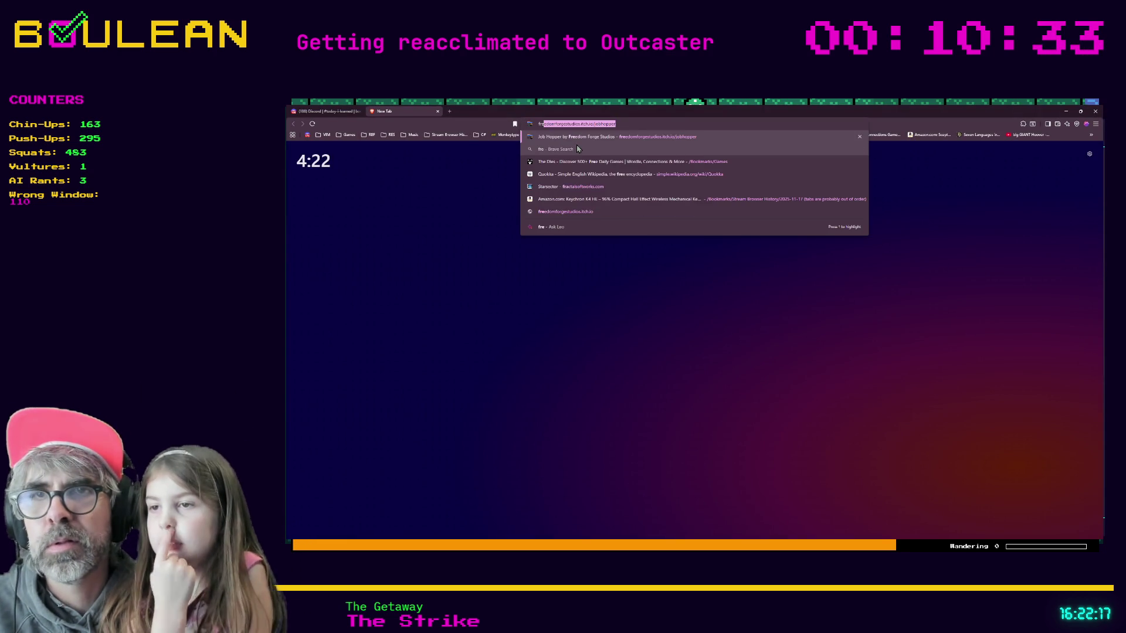
{"action": "type", "text": "nescent"}
{"action": "key", "text": "Return"}
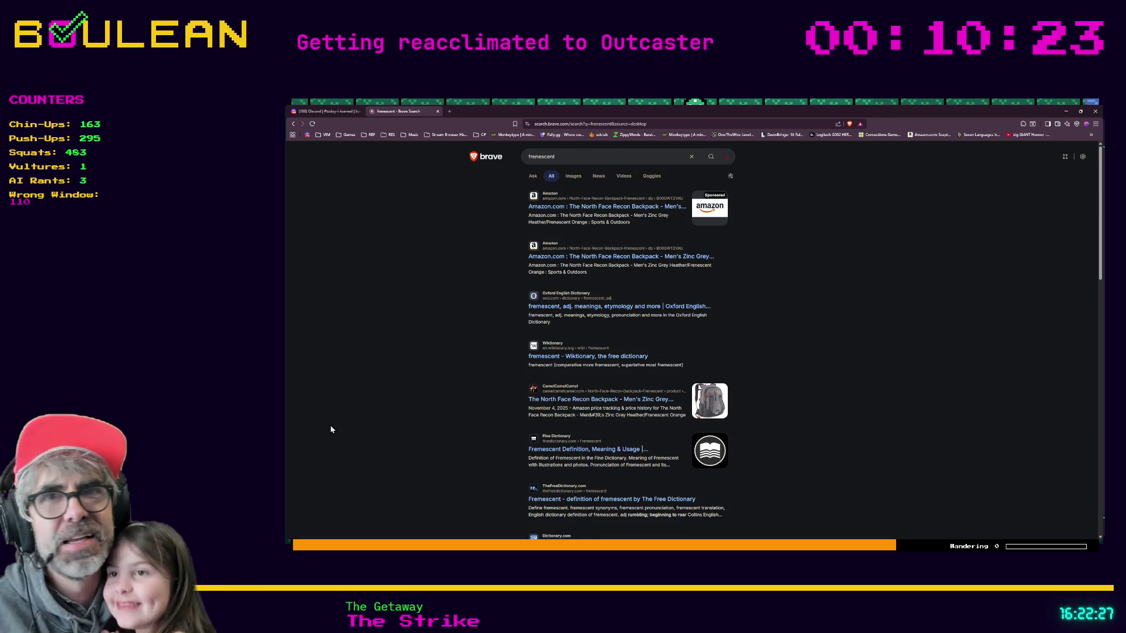
{"action": "type", "text": "defin"}
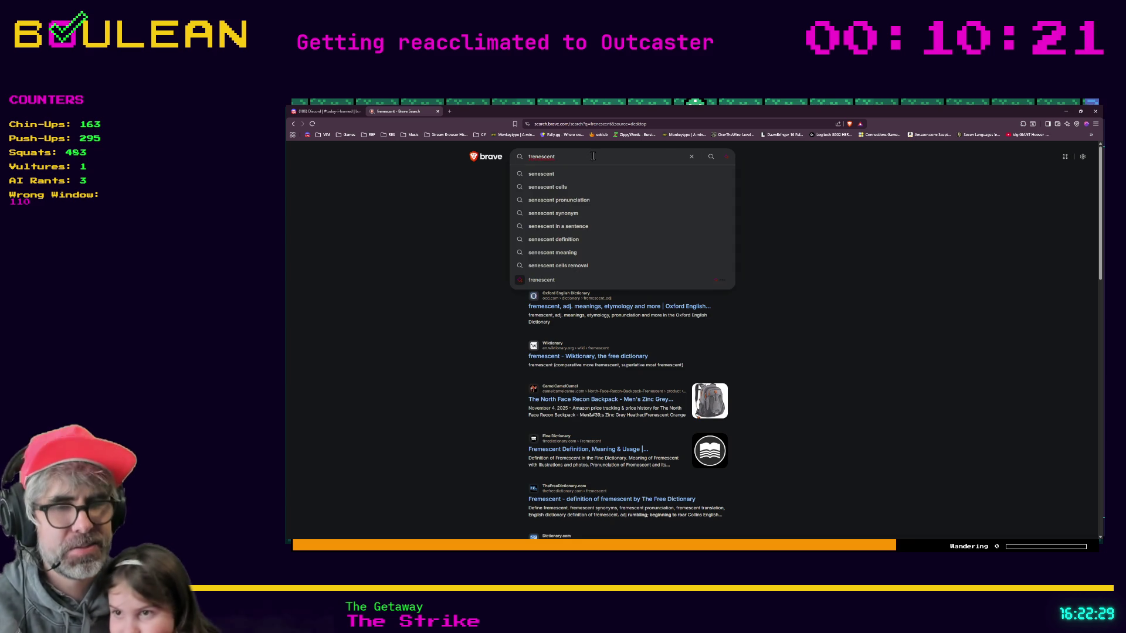
{"action": "type", "text": "tion"}
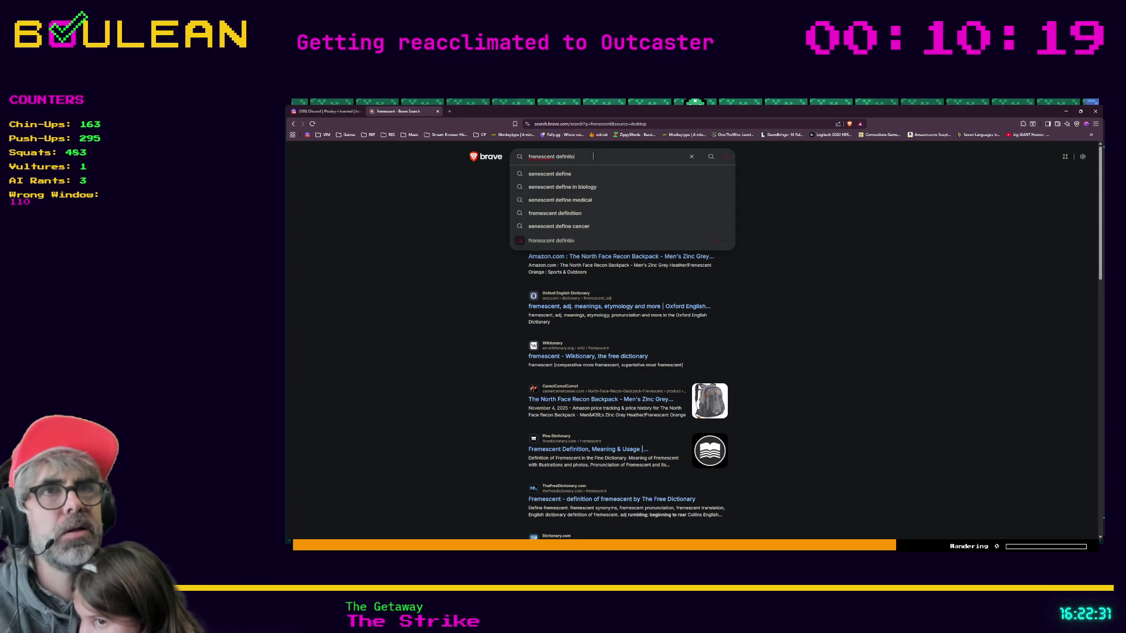
Submit the refined definition search, then start another blank tab.
{"action": "key", "text": "Return"}
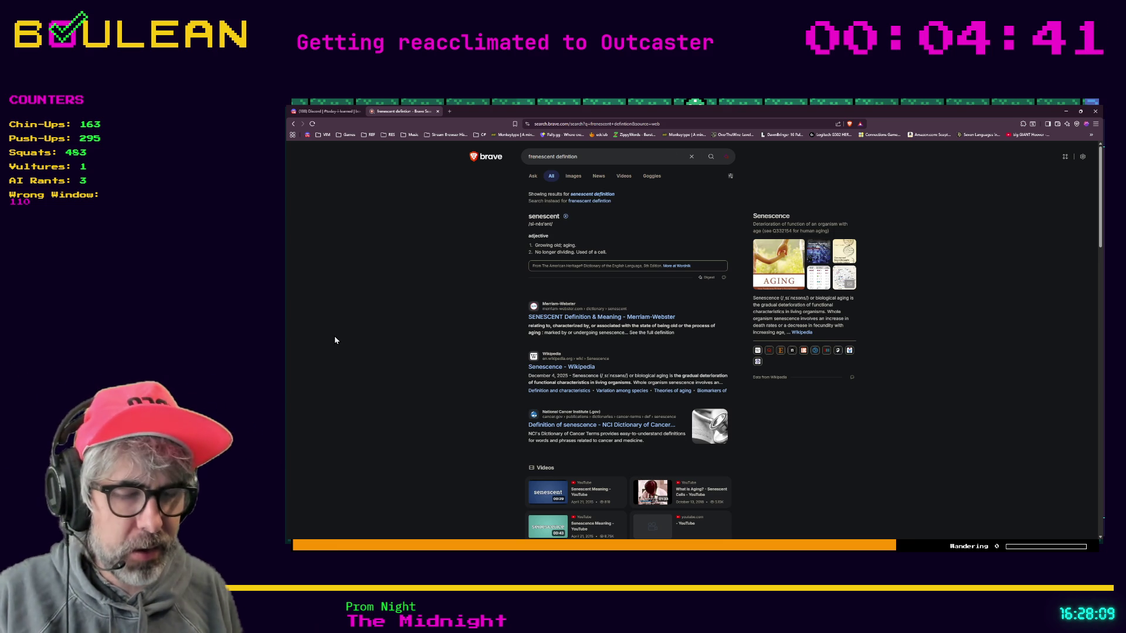
{"action": "key", "text": "ctrl+t"}
Search Brave for 'chuffed definition' and scan the dictionary results.
{"action": "type", "text": "chuffed de"}
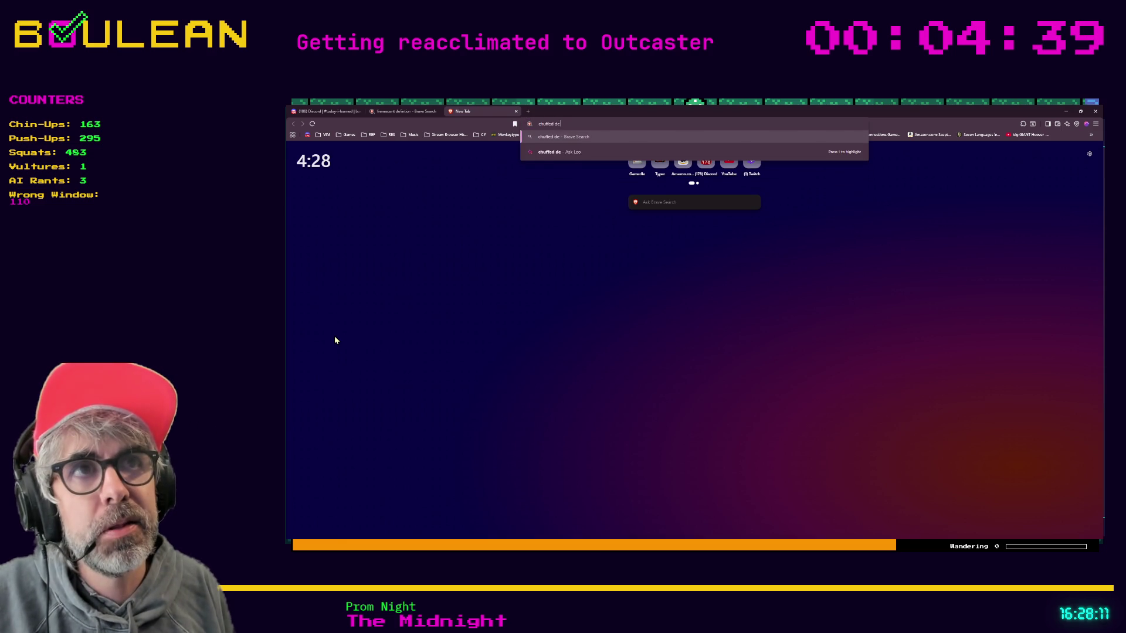
{"action": "type", "text": "finition"}
{"action": "key", "text": "Return"}
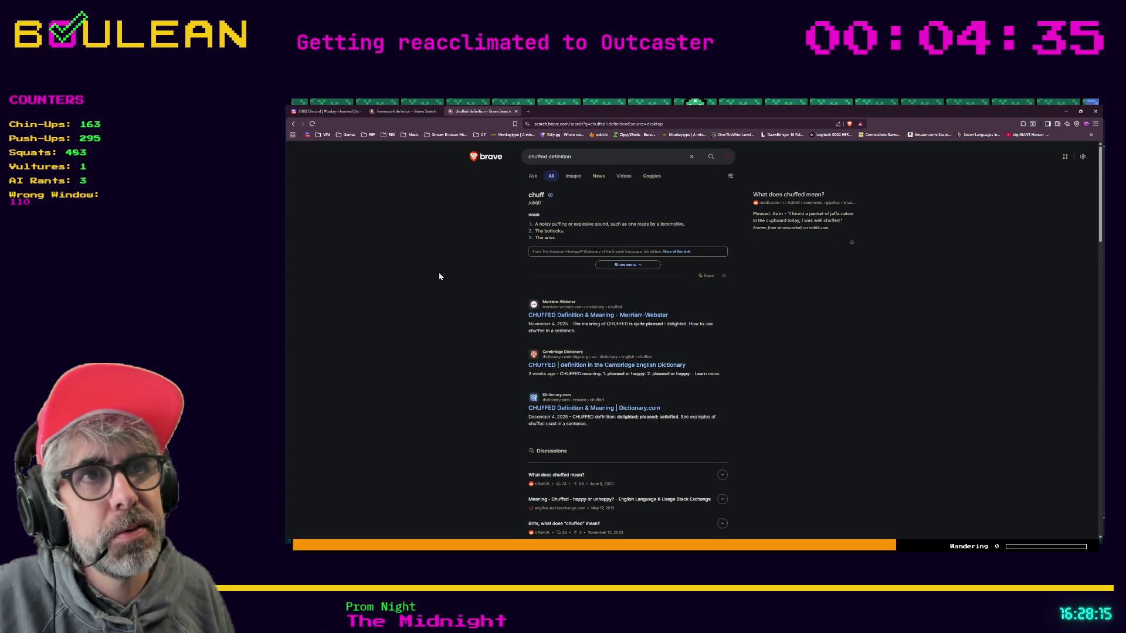
{"action": "scroll", "coordinate": [451, 244], "scroll_direction": "down", "scroll_amount": 1}
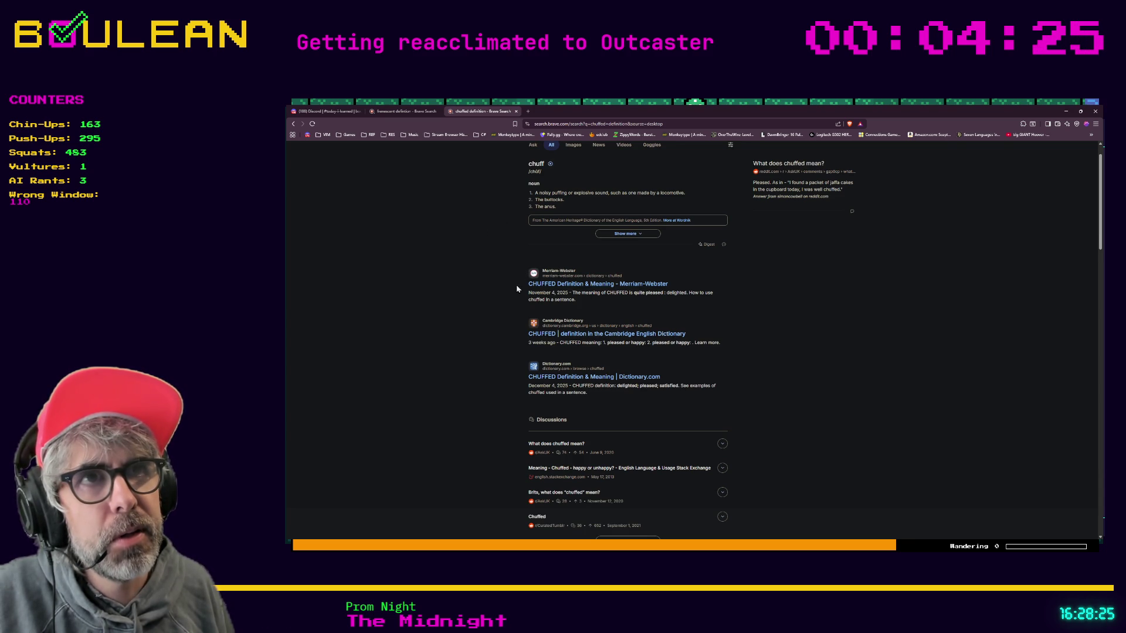
{"action": "scroll", "coordinate": [516, 284], "scroll_direction": "up", "scroll_amount": 1}
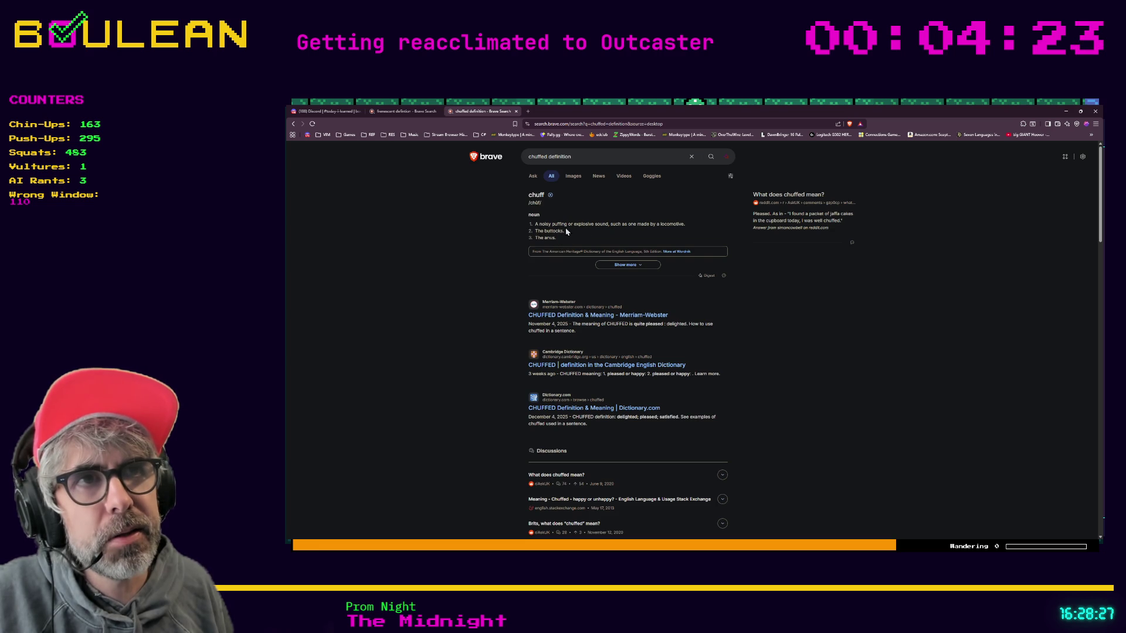
Open Merriam-Webster's chuffed entry from the search results.
{"action": "left_click", "coordinate": [544, 316]}
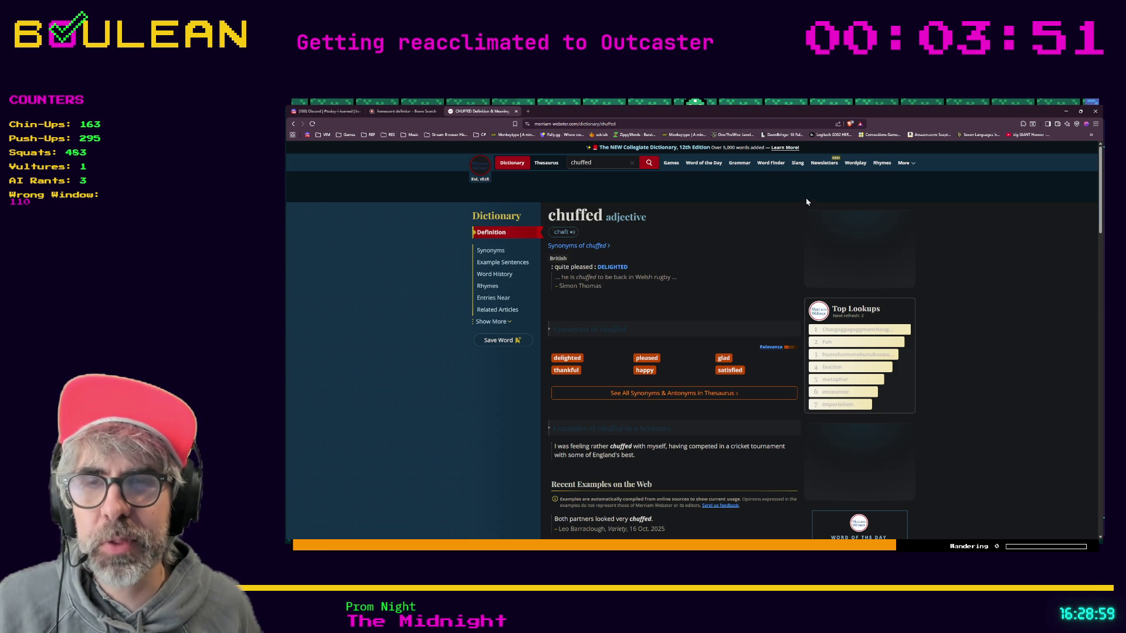
Return to Outcaster, try moving north, east and west, then karate chop the rock.
{"action": "left_click", "coordinate": [1067, 115]}
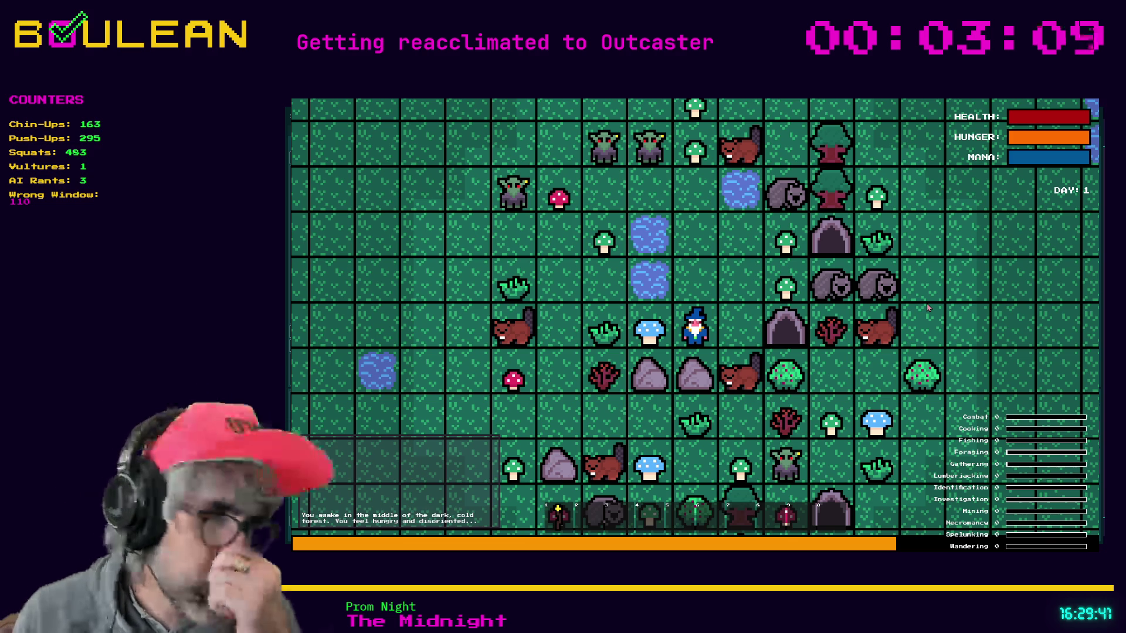
{"action": "key", "text": "Up"}
{"action": "key", "text": "Right"}
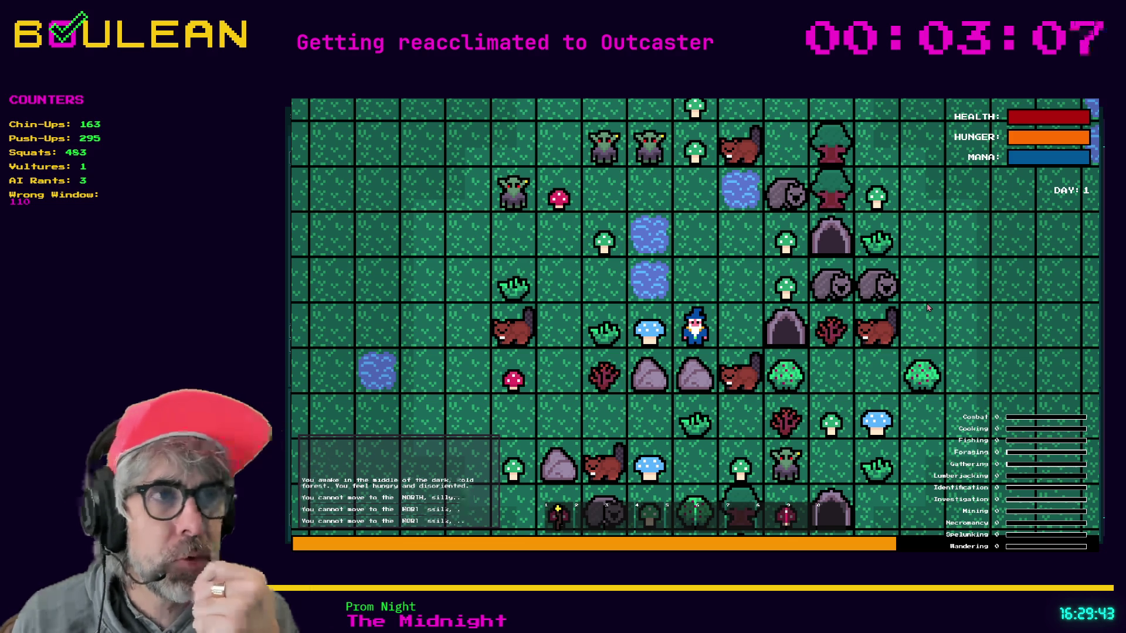
{"action": "key", "text": "Left"}
{"action": "key", "text": "Down"}
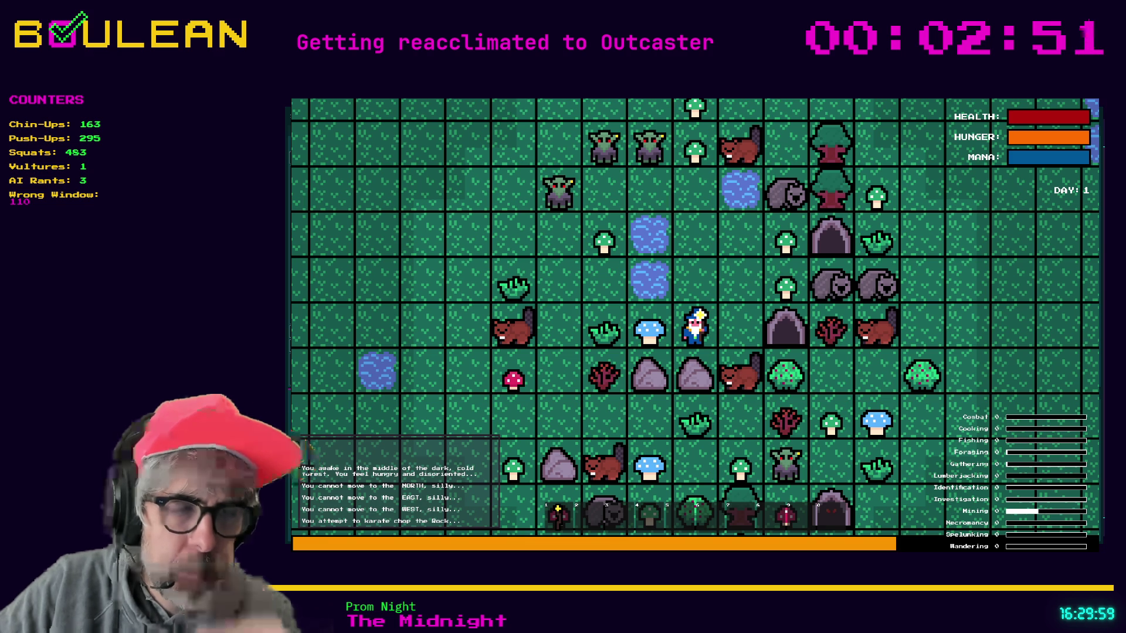
Stop the paused scene with F8 and relaunch the project with F5.
{"action": "key", "text": "F8"}
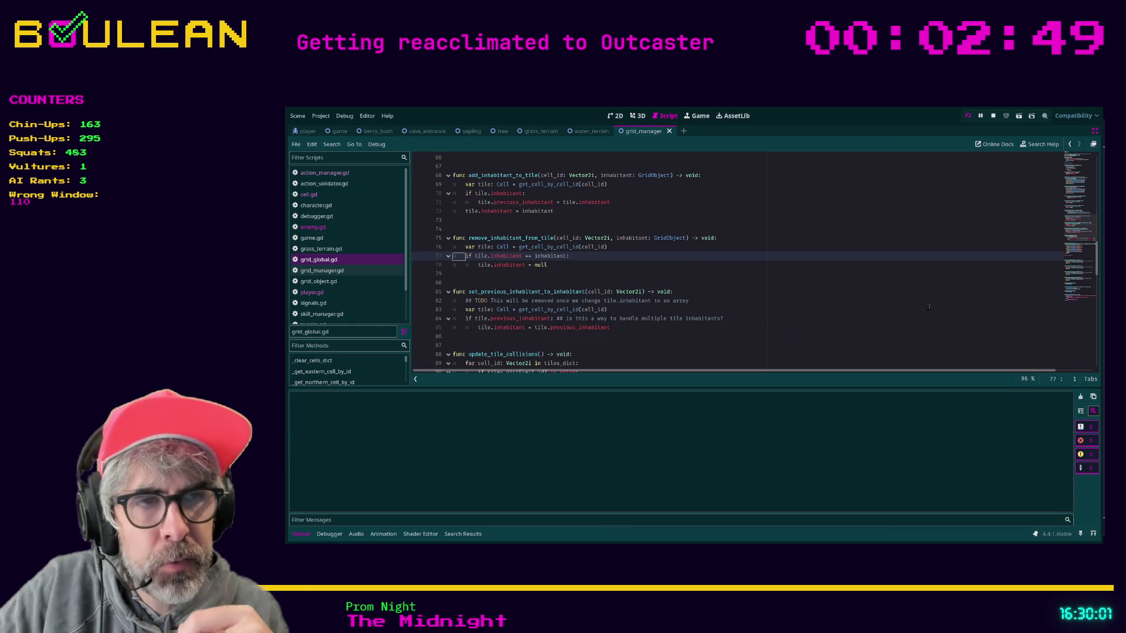
{"action": "key", "text": "F5"}
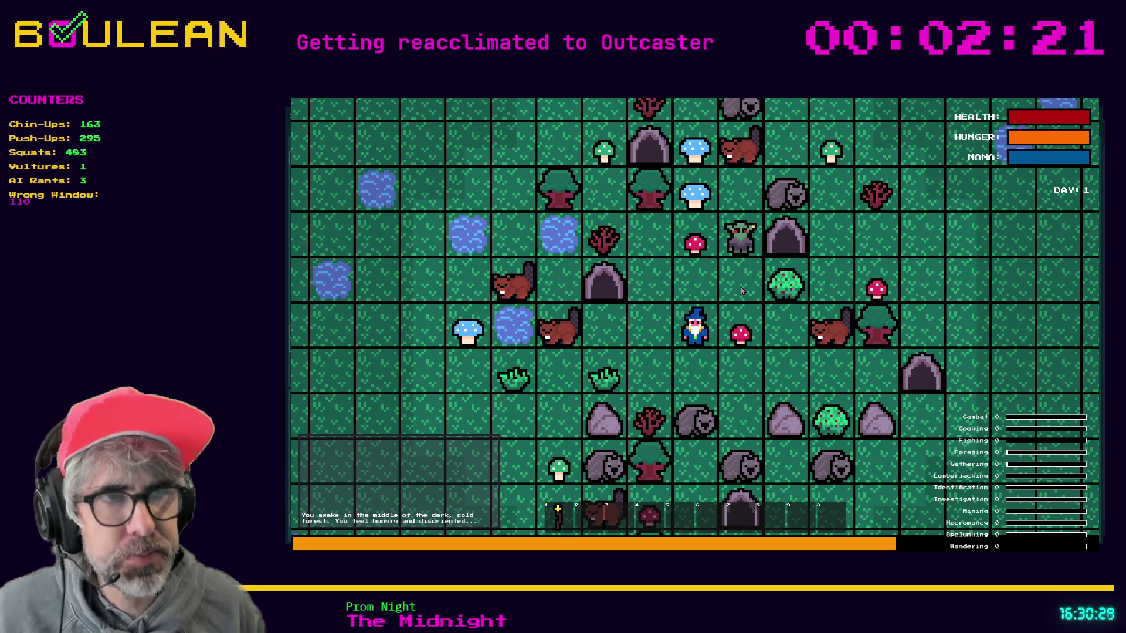
Move the wizard west to get the 'cannot move to the west' message.
{"action": "key", "text": "Left"}
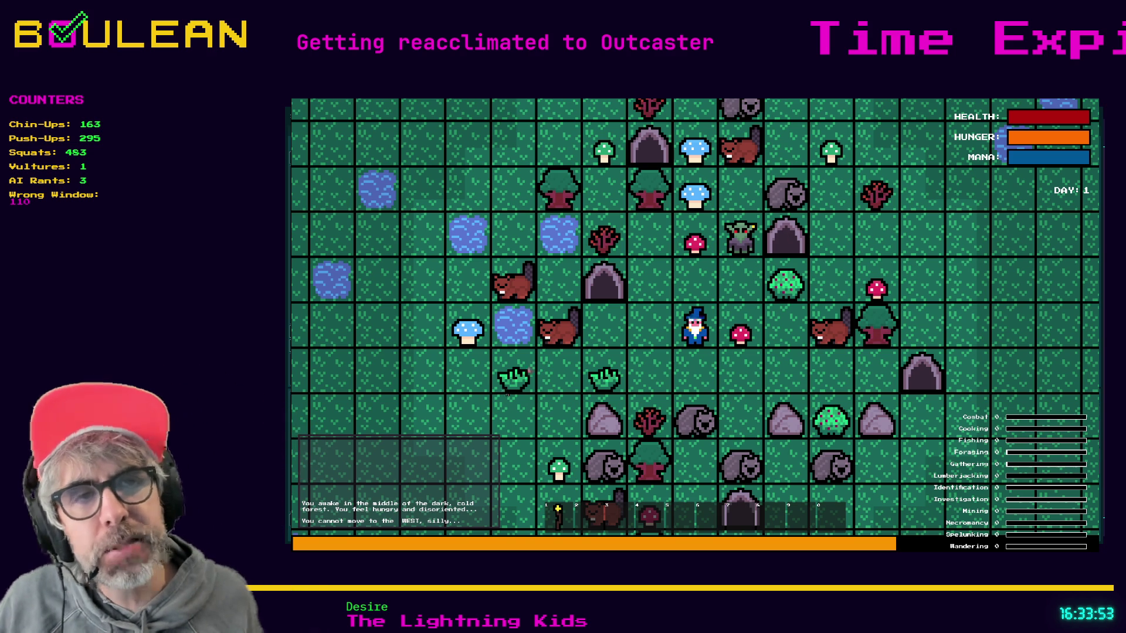
Zoom the Outcaster board in and out around the wizard with the mouse wheel.
{"action": "scroll", "coordinate": [531, 347], "scroll_direction": "up", "scroll_amount": 3}
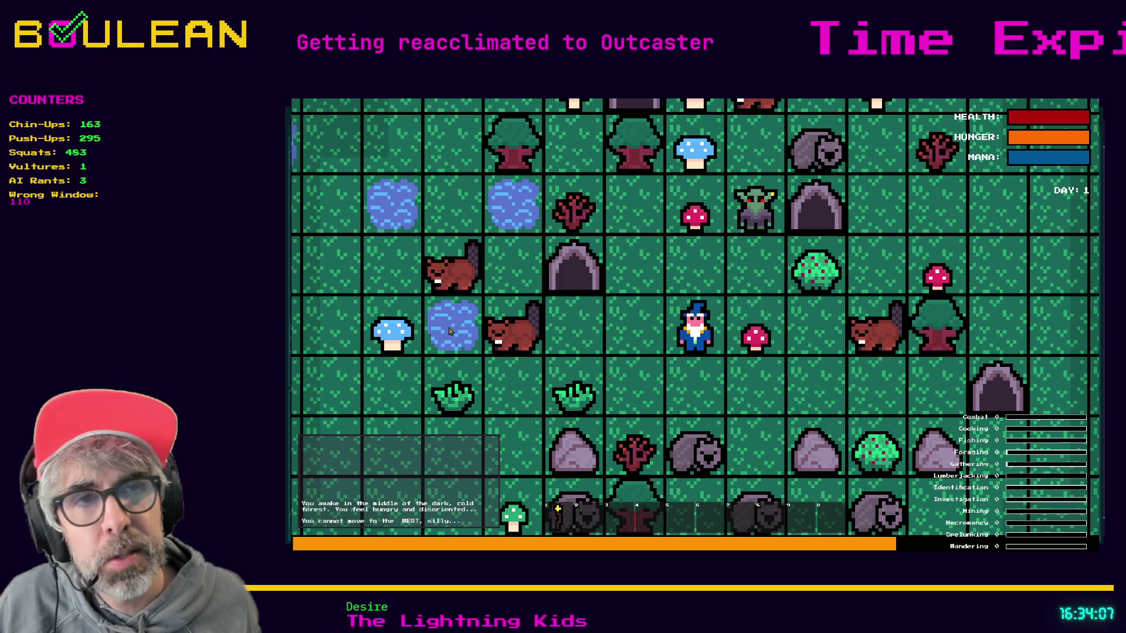
{"action": "scroll", "coordinate": [469, 336], "scroll_direction": "down", "scroll_amount": 2}
{"action": "scroll", "coordinate": [469, 336], "scroll_direction": "down", "scroll_amount": 2}
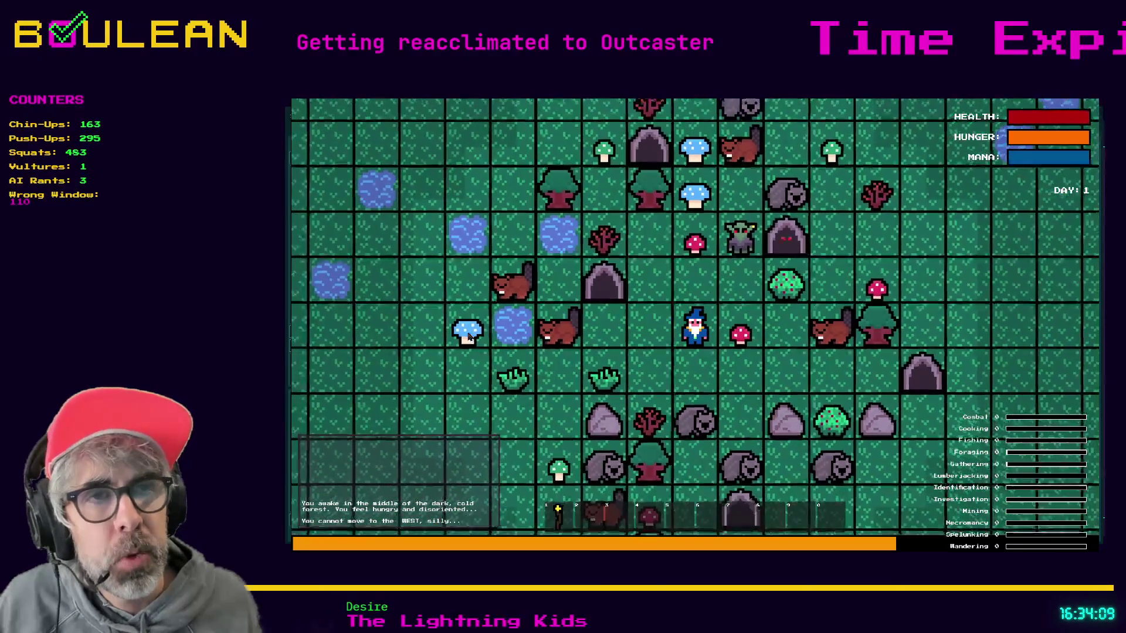
{"action": "scroll", "coordinate": [528, 340], "scroll_direction": "down", "scroll_amount": 2}
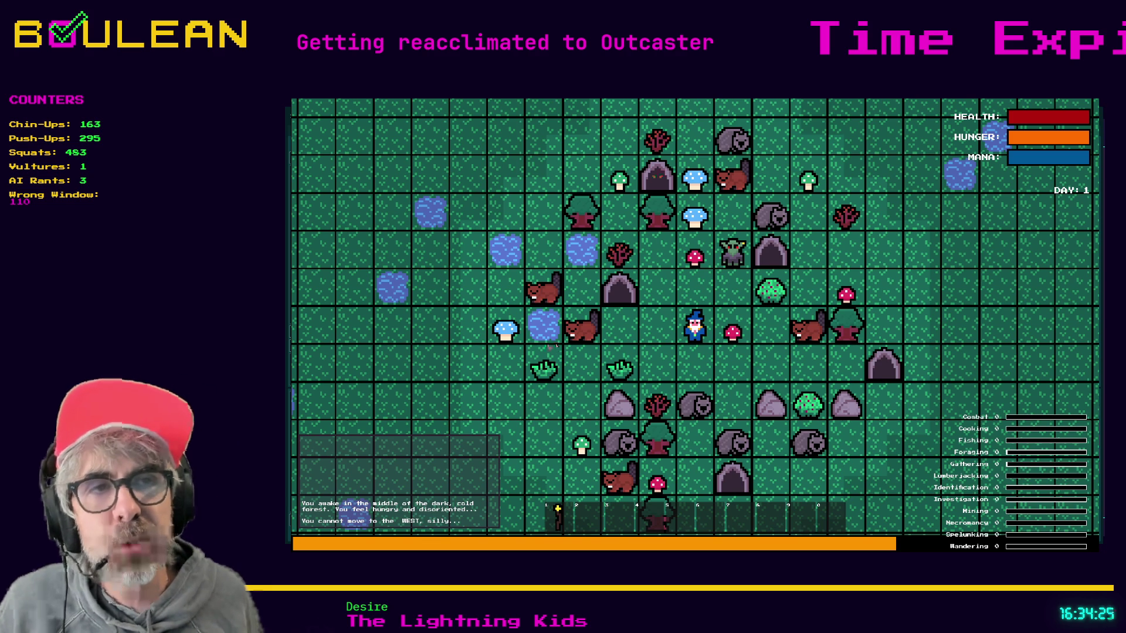
{"action": "scroll", "coordinate": [550, 336], "scroll_direction": "up", "scroll_amount": 5}
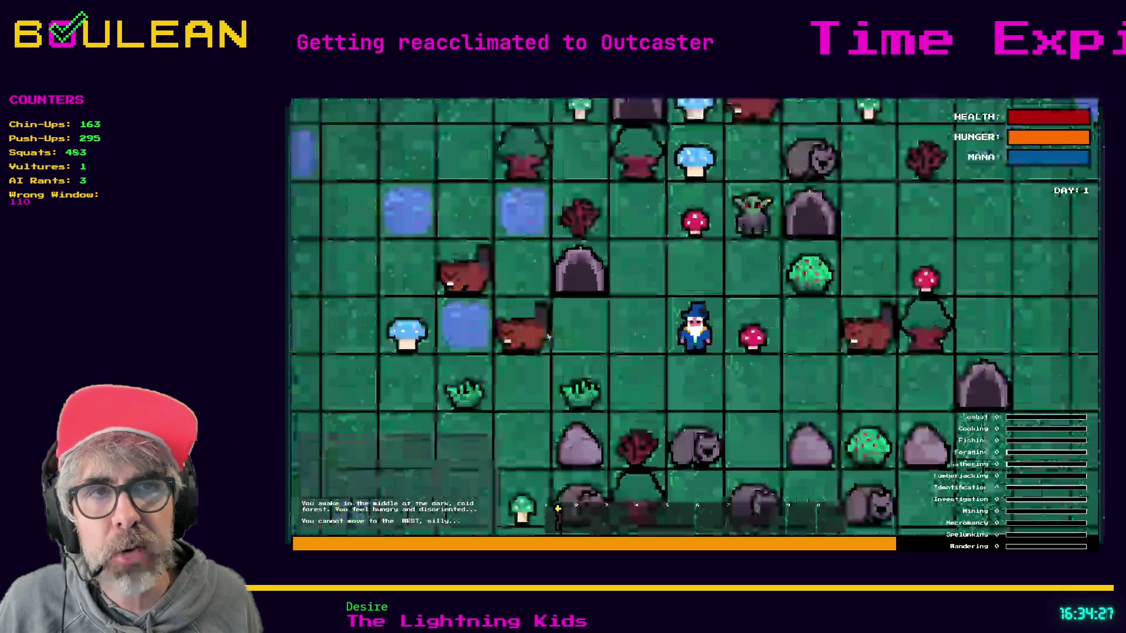
{"action": "scroll", "coordinate": [550, 337], "scroll_direction": "down", "scroll_amount": 2}
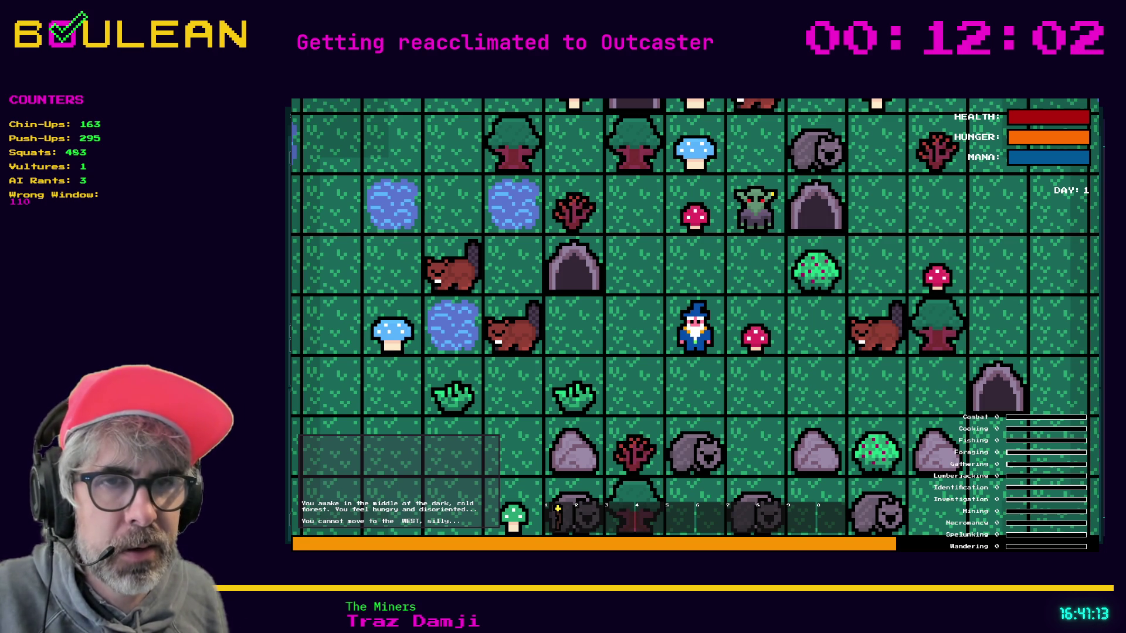
Bring up the console listing 'Animation chosen' lines like bow, blink and stroke_beard.
{"action": "key", "text": "alt+Tab"}
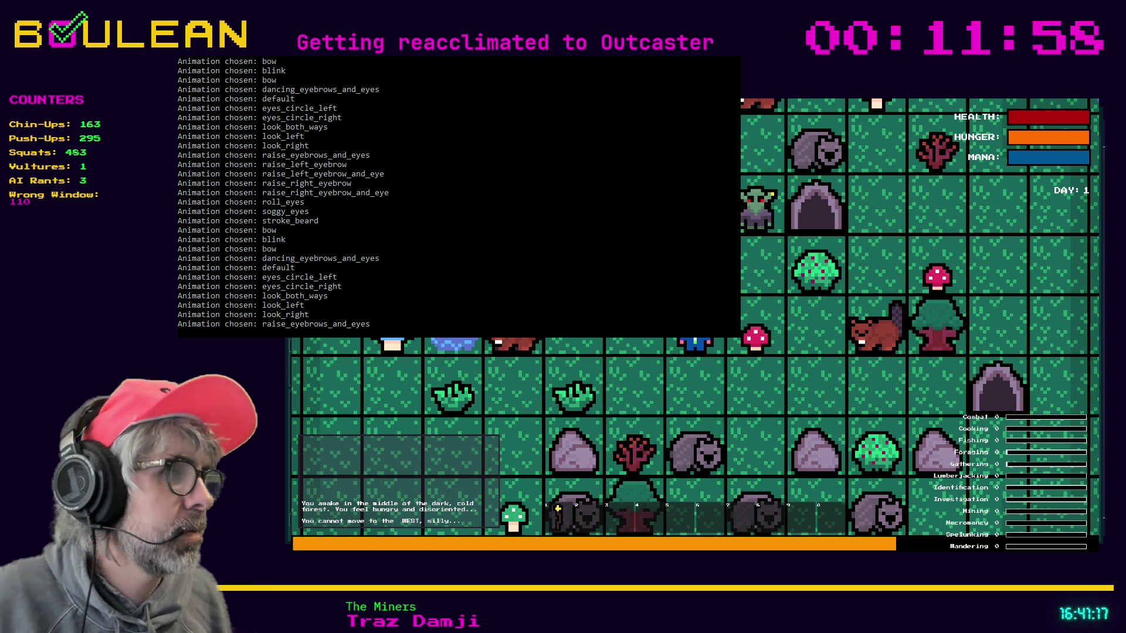
Stop the running game and review the debugger's session details.
{"action": "key", "text": "F8"}
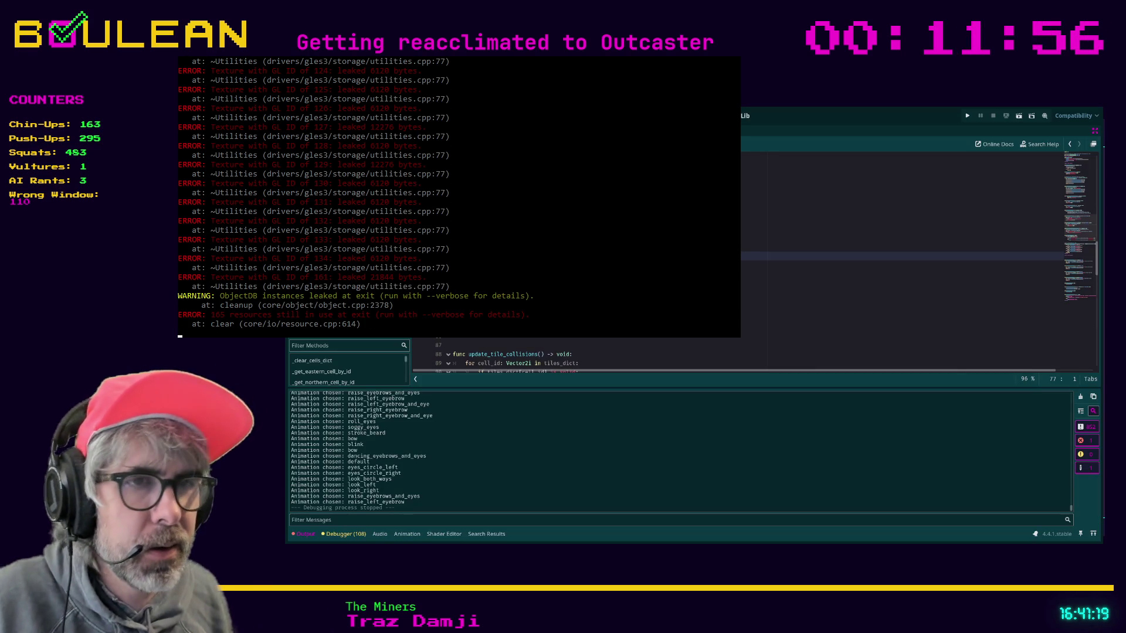
{"action": "left_click", "coordinate": [331, 535]}
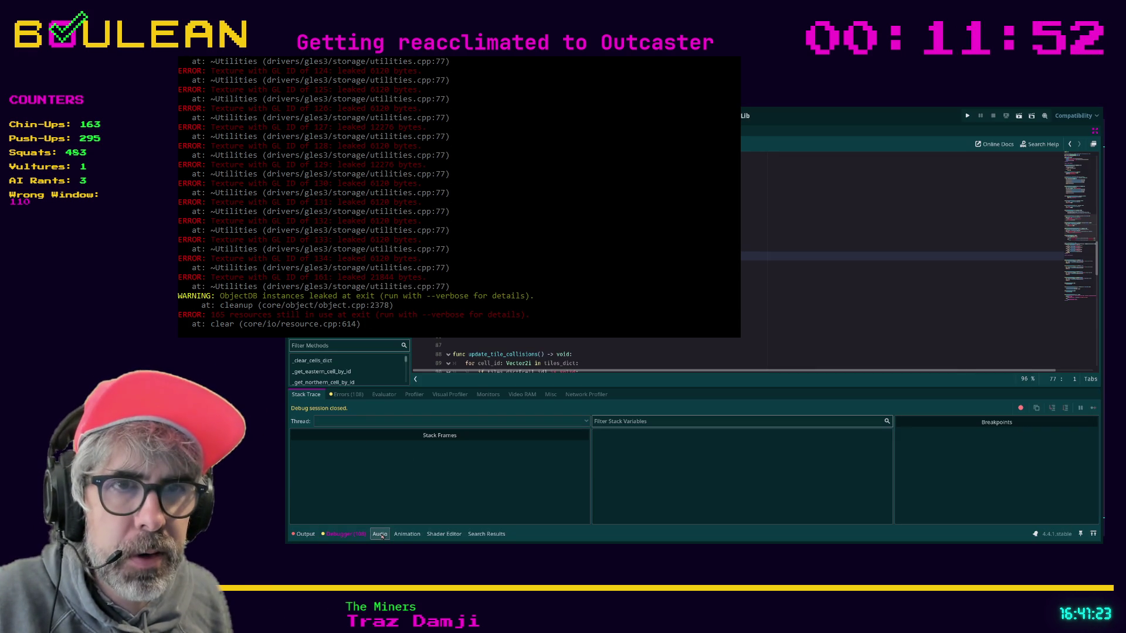
{"action": "left_click", "coordinate": [755, 318]}
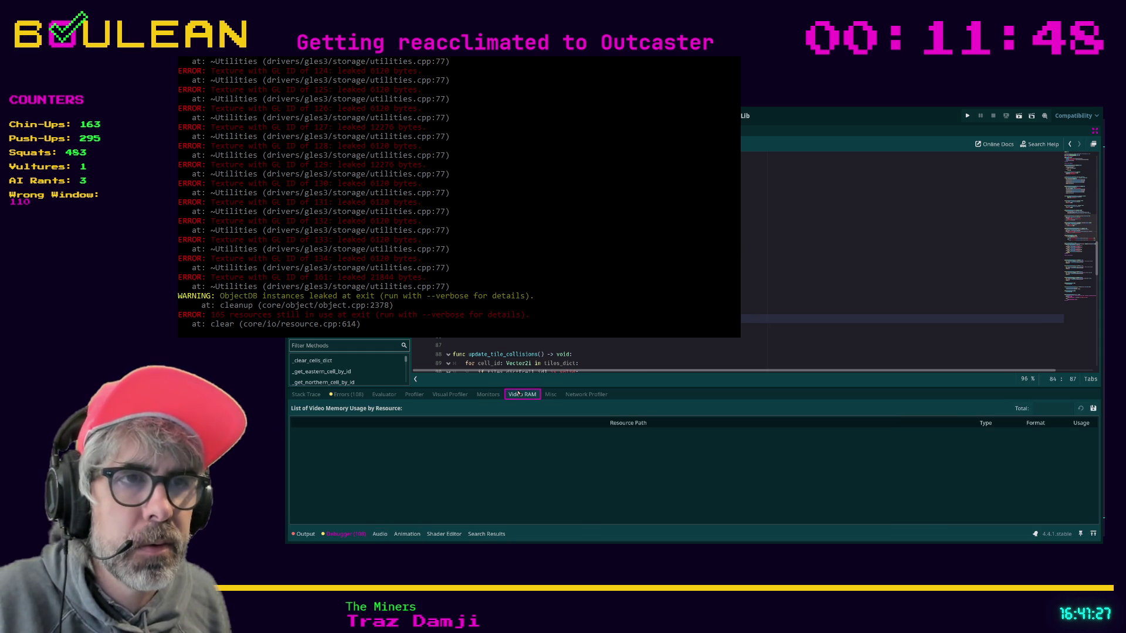
Check the video memory and stack trace views, then run the game again.
{"action": "left_click", "coordinate": [515, 394]}
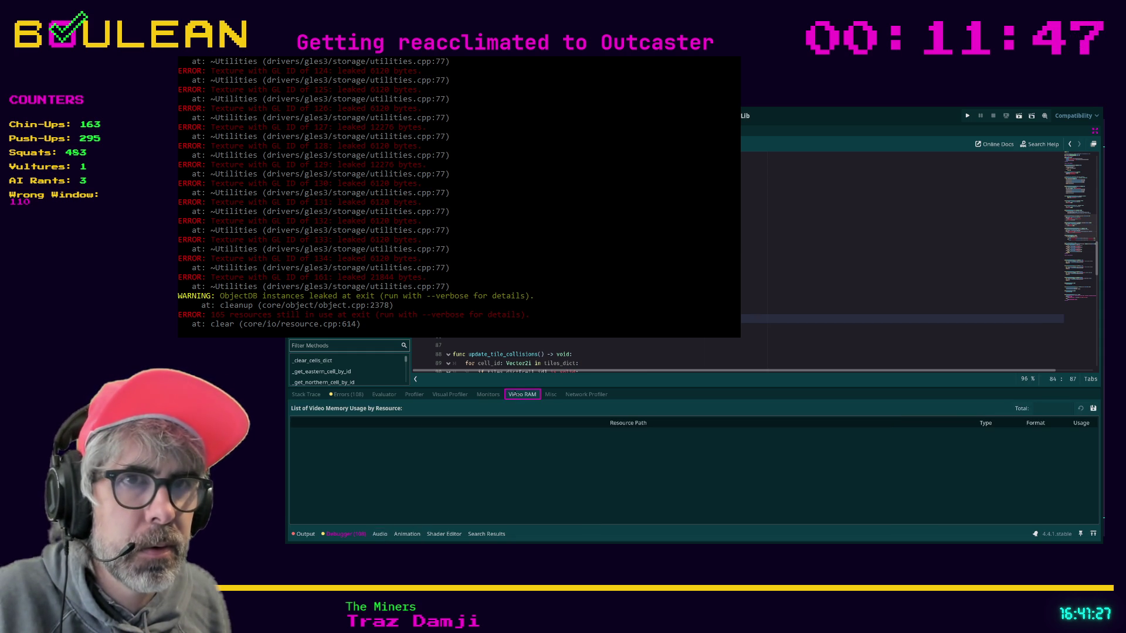
{"action": "left_click", "coordinate": [305, 396]}
{"action": "left_click", "coordinate": [743, 303]}
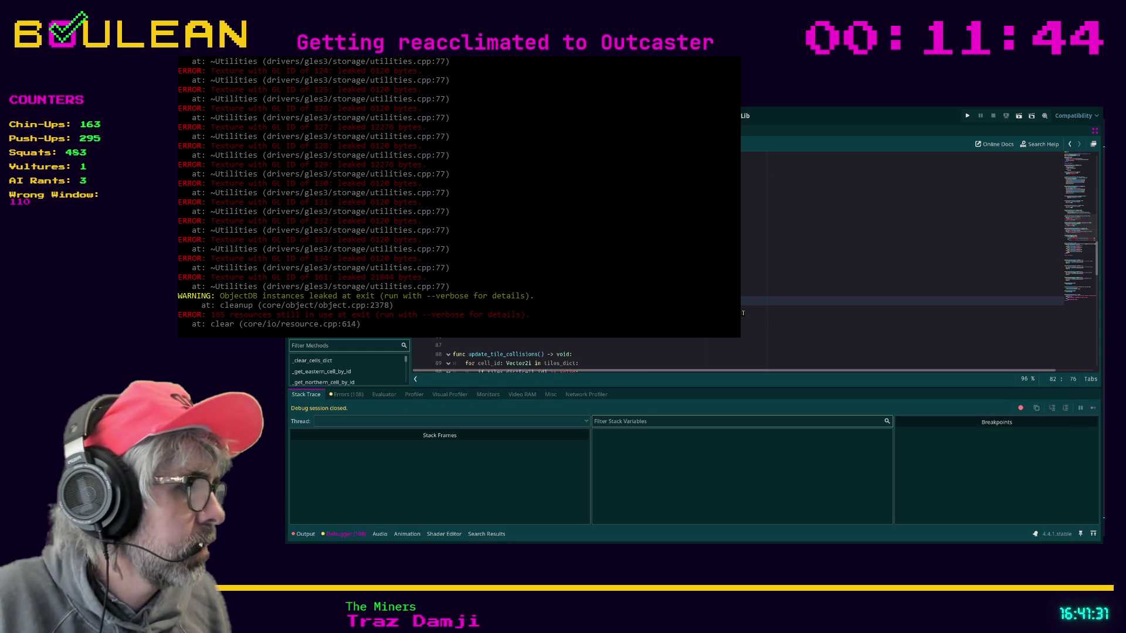
{"action": "key", "text": "F5"}
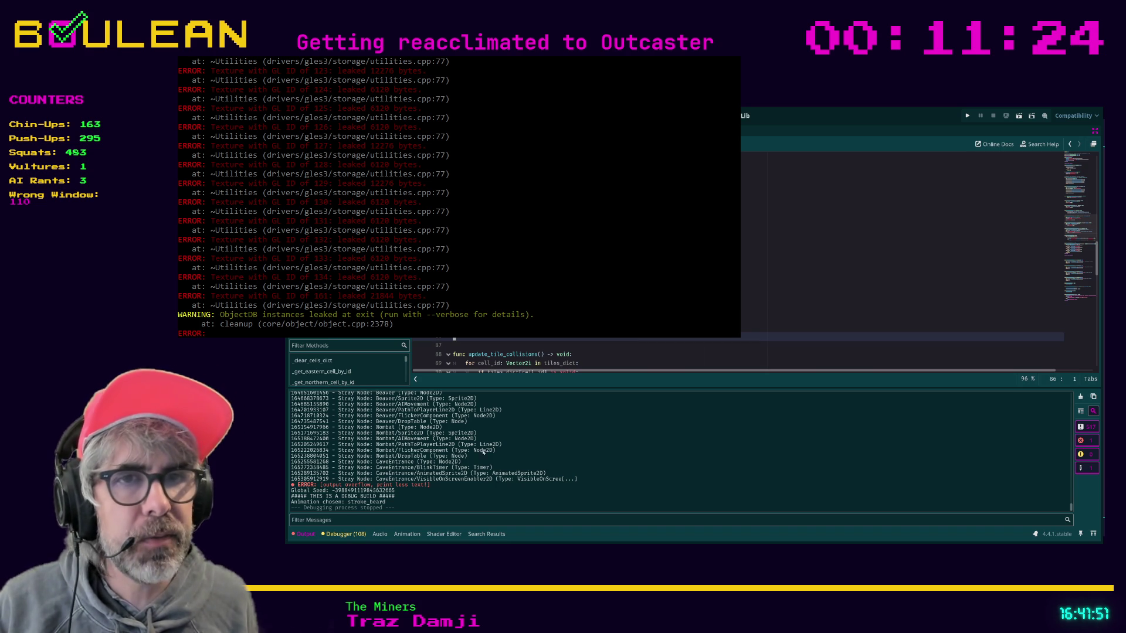
Collapse and reopen the output log, then search grid_global.gd for 'print_'.
{"action": "left_click", "coordinate": [304, 534]}
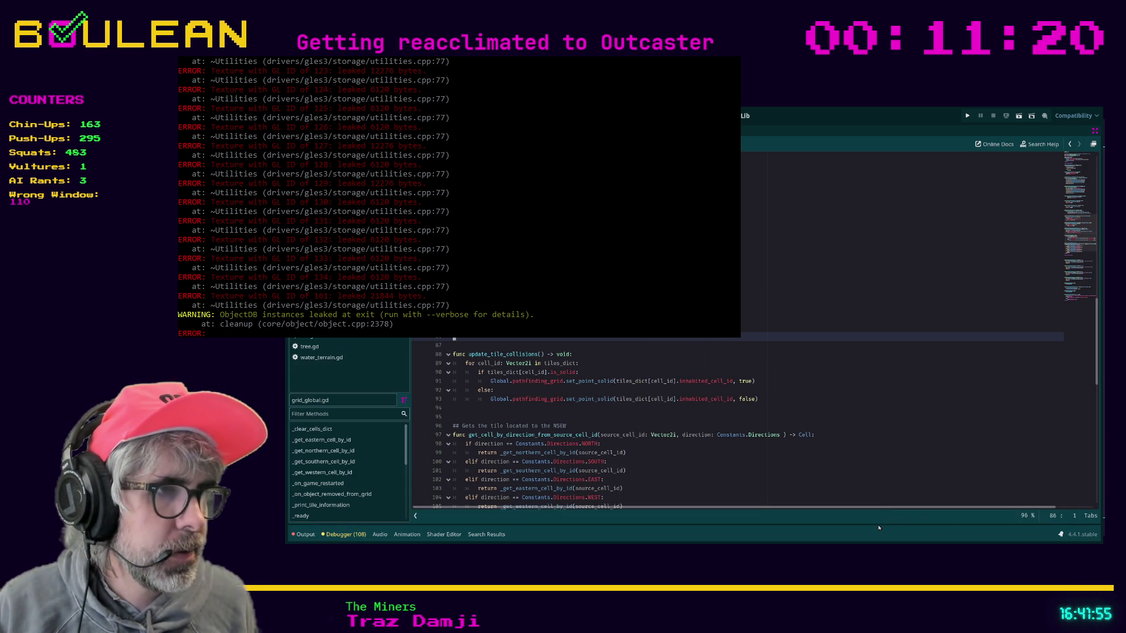
{"action": "left_click", "coordinate": [305, 534]}
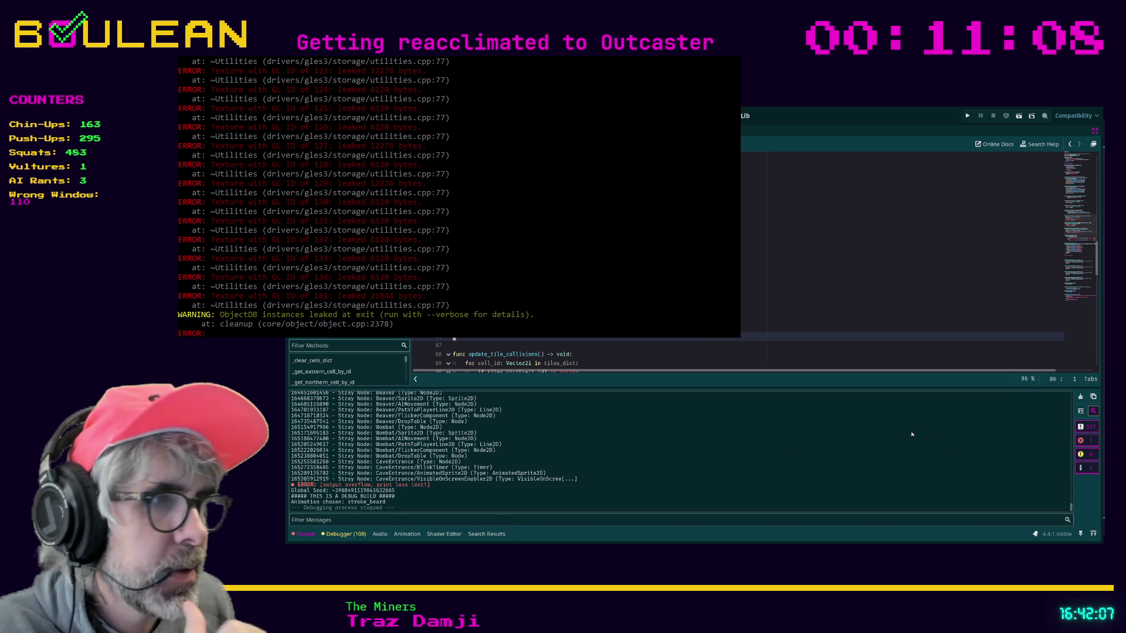
{"action": "left_click", "coordinate": [749, 310]}
{"action": "key", "text": "ctrl+f"}
{"action": "type", "text": "drops"}
{"action": "key", "text": "BackSpace"}
{"action": "key", "text": "BackSpace"}
{"action": "key", "text": "BackSpace"}
{"action": "type", "text": "print_or"}
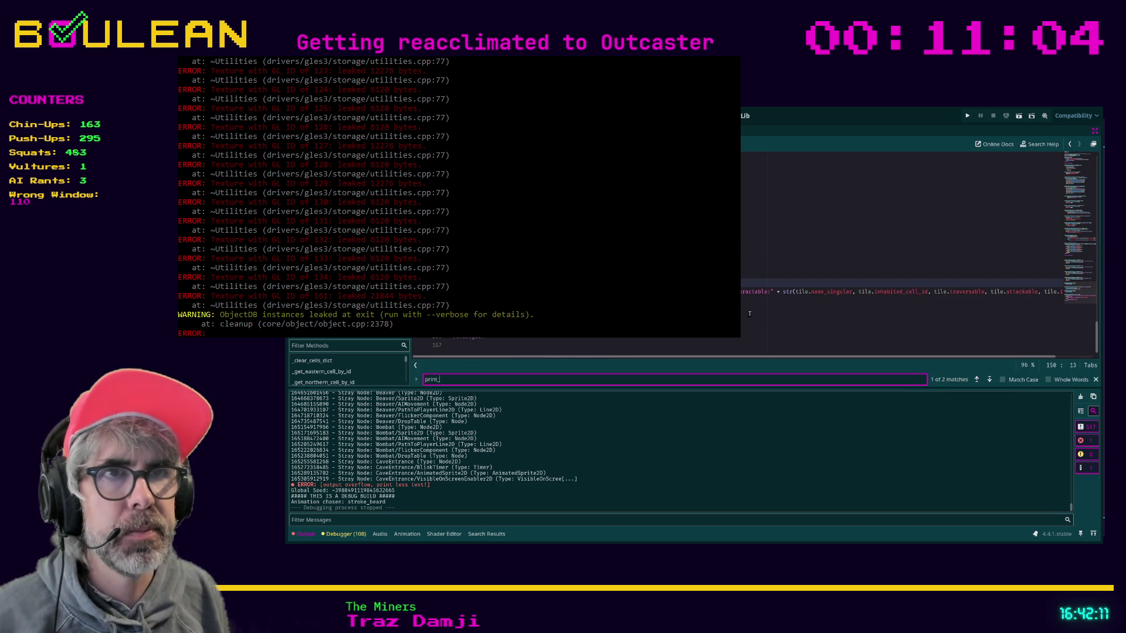
{"action": "key", "text": "BackSpace"}
{"action": "key", "text": "BackSpace"}
{"action": "key", "text": "BackSpace"}
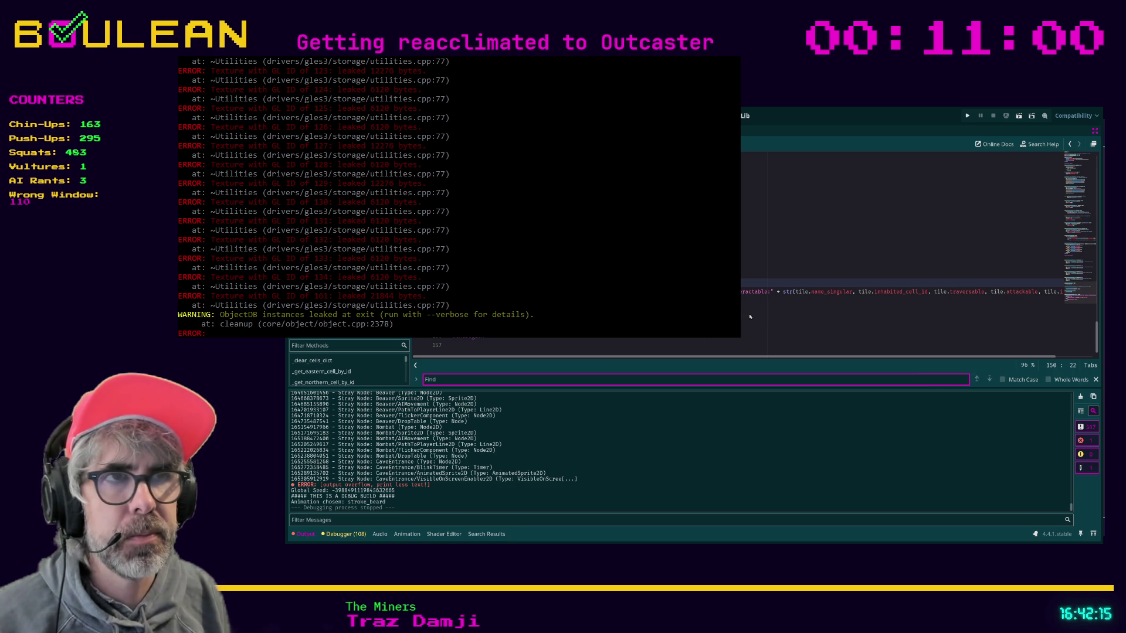
From the project-wide 'orphan' results, jump to print_orphan_nodes() at game.gd line 205.
{"action": "left_click", "coordinate": [487, 534]}
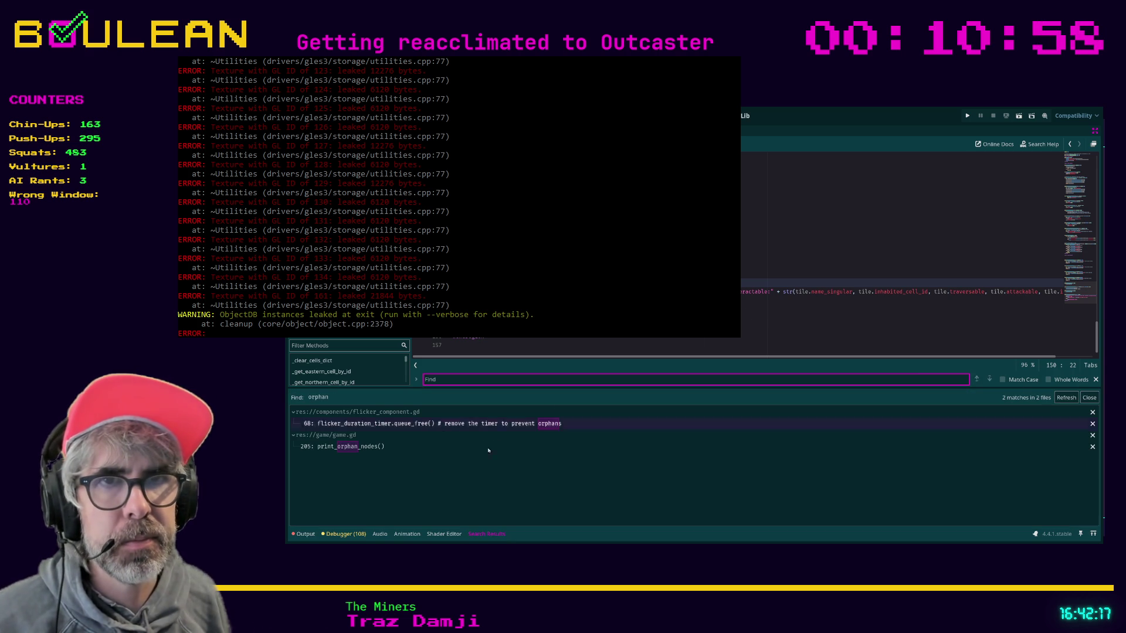
{"action": "left_click", "coordinate": [350, 446]}
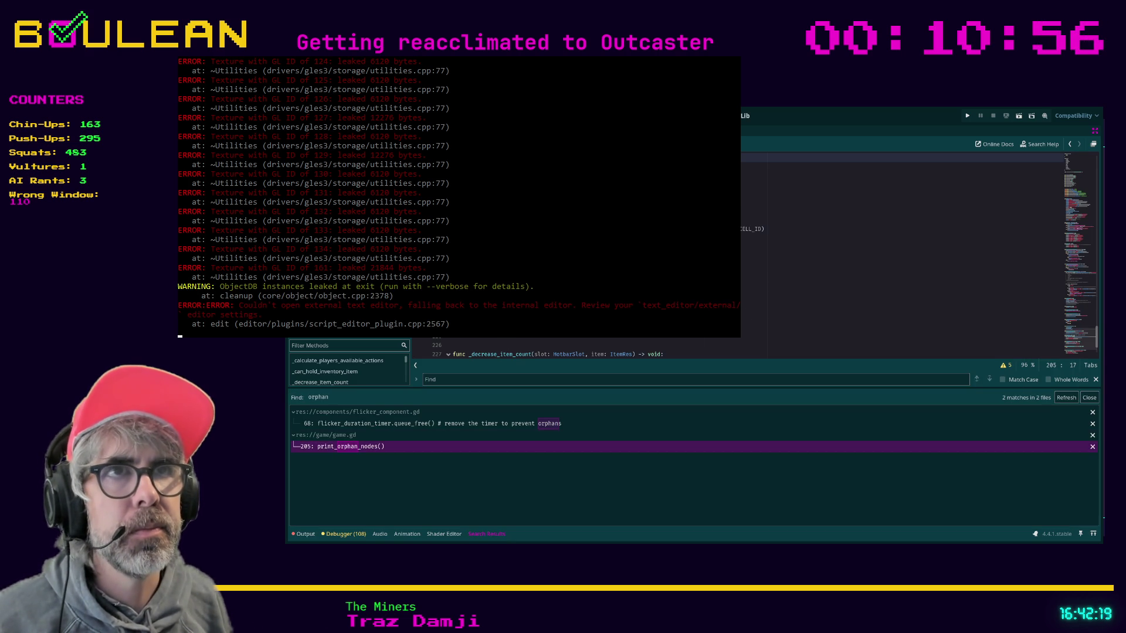
Save and run the game, zoom out on the map, then quit it.
{"action": "key", "text": "End"}
{"action": "key", "text": "ctrl+s"}
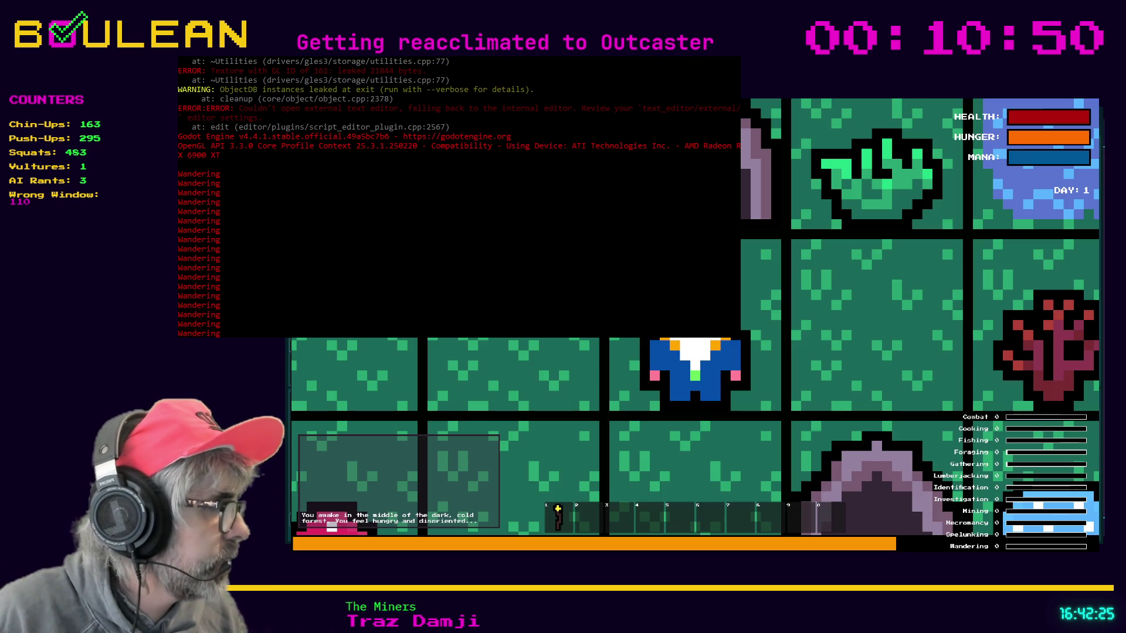
{"action": "scroll", "coordinate": [695, 369], "scroll_direction": "down", "scroll_amount": 1}
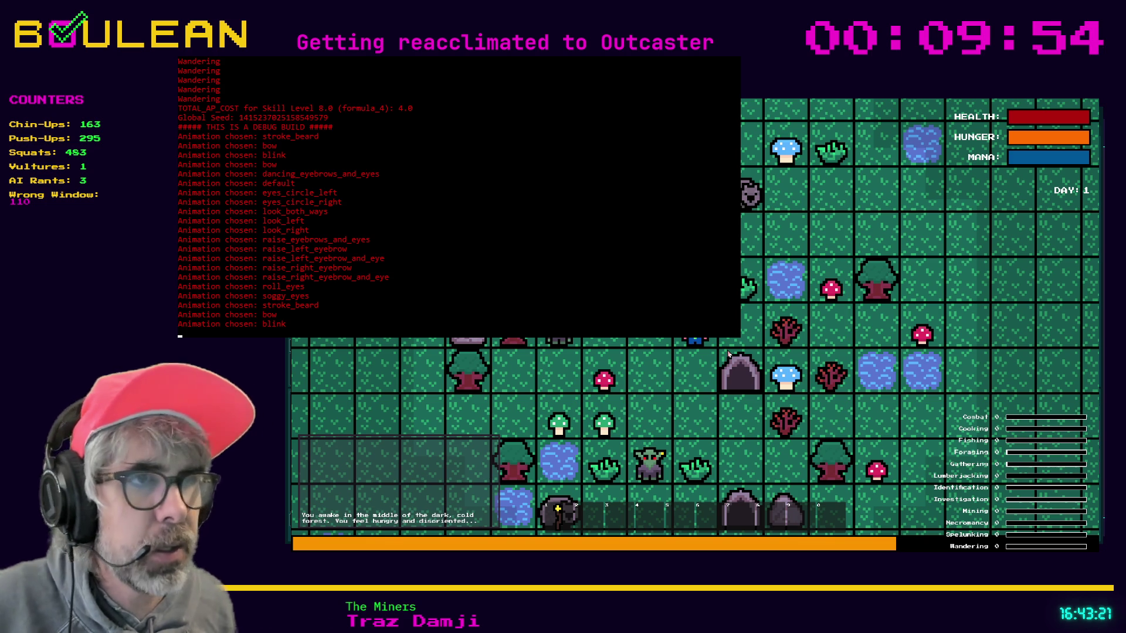
{"action": "key", "text": "Escape"}
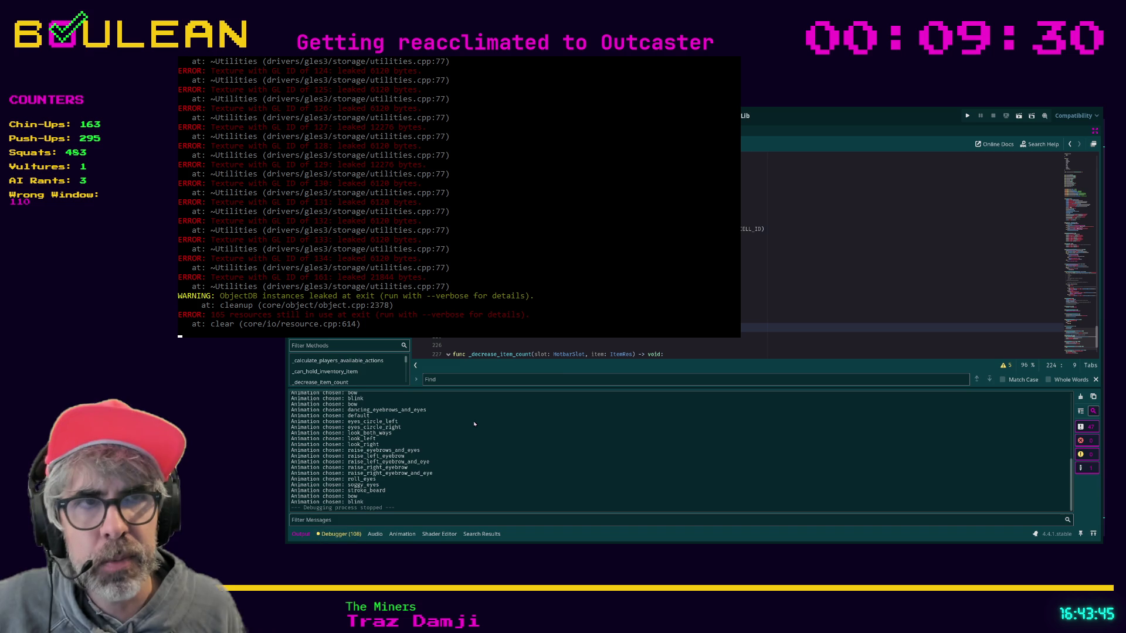
{"action": "left_click", "coordinate": [559, 340]}
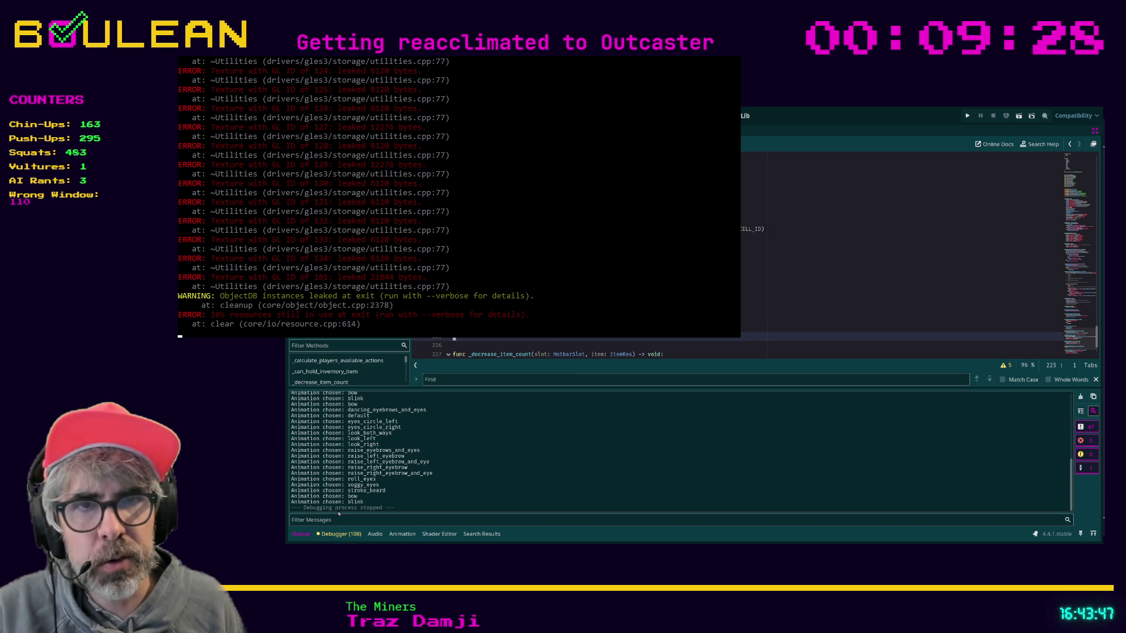
{"action": "left_click", "coordinate": [330, 536]}
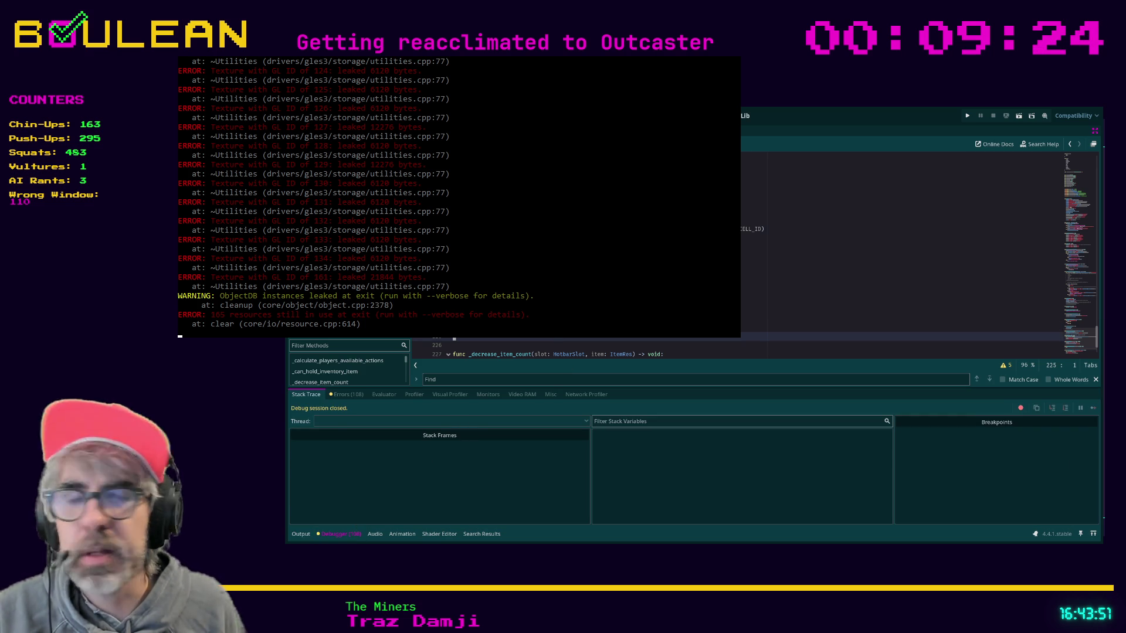
{"action": "key", "text": "alt+Tab"}
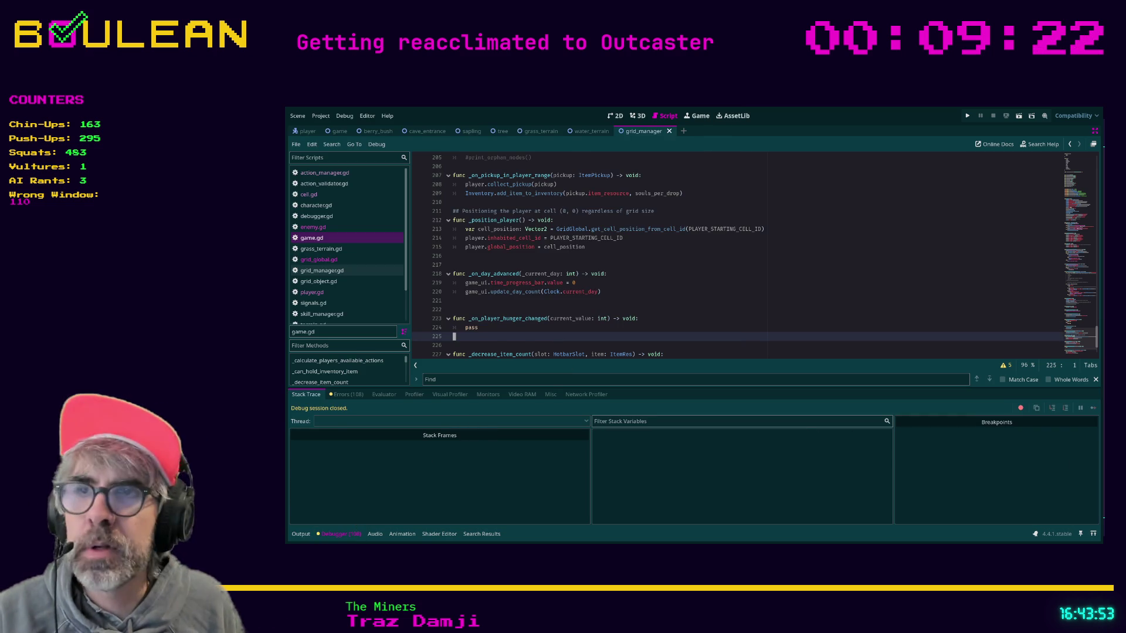
{"action": "left_click", "coordinate": [488, 395]}
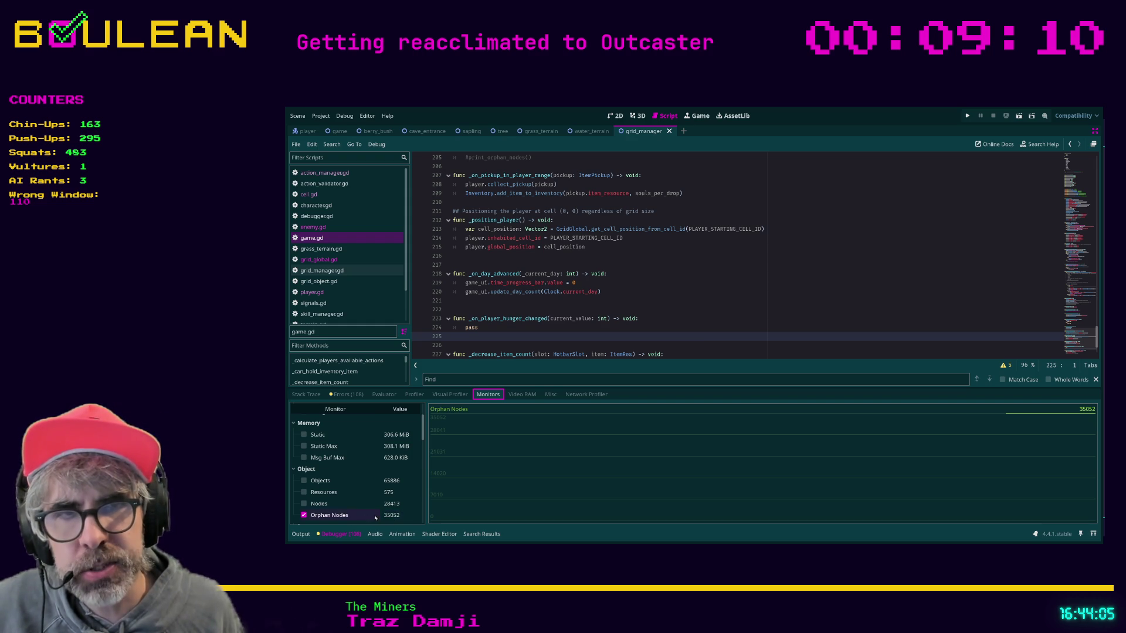
{"action": "left_click", "coordinate": [652, 308]}
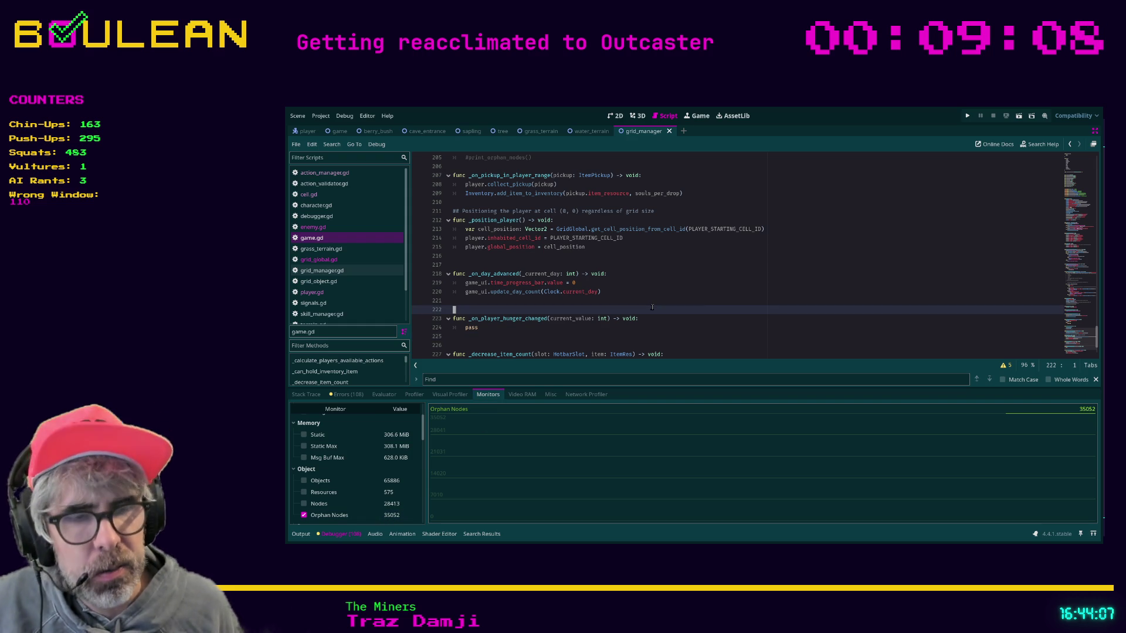
{"action": "key", "text": "F5"}
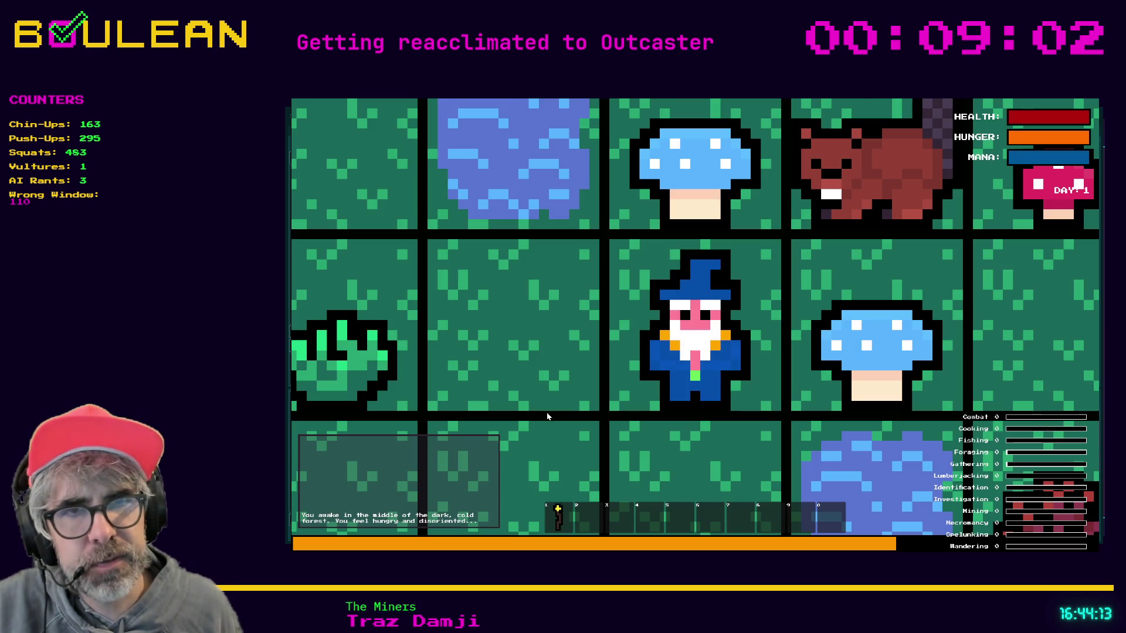
{"action": "scroll", "coordinate": [633, 378], "scroll_direction": "down", "scroll_amount": 3}
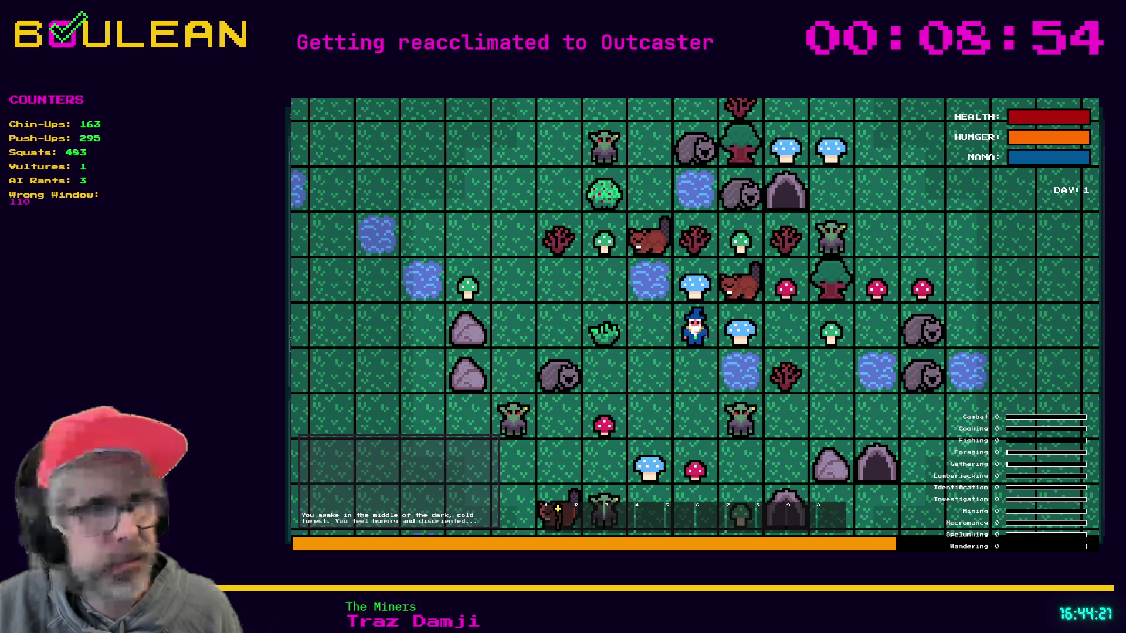
Close the game with Alt+F4 and show the Output log in the bottom panel.
{"action": "key", "text": "alt+F4"}
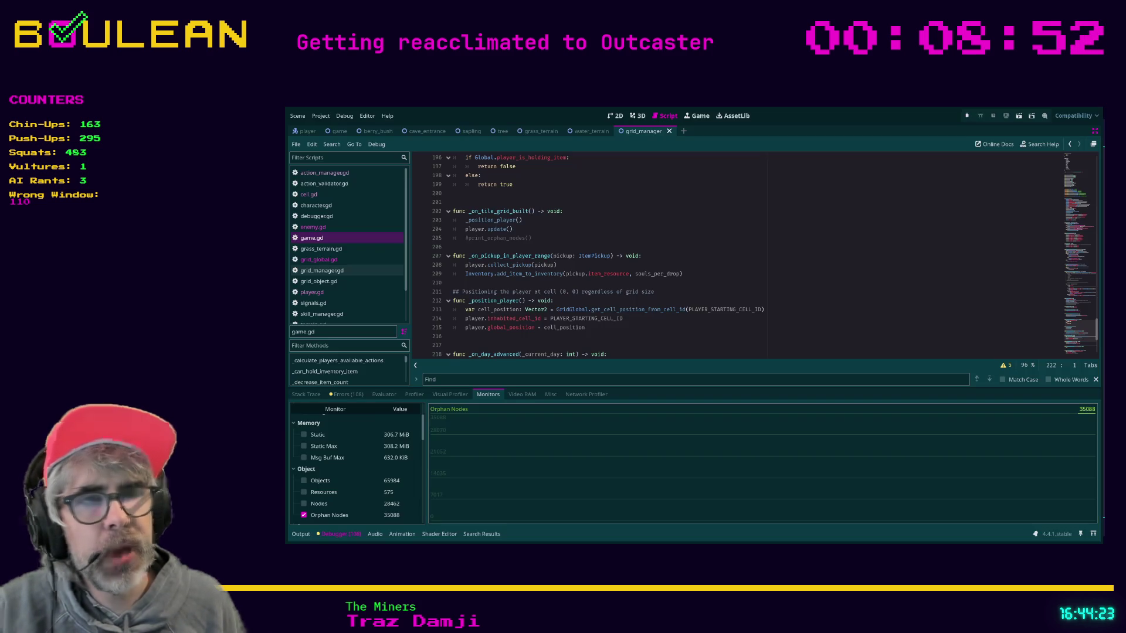
{"action": "left_click", "coordinate": [306, 532]}
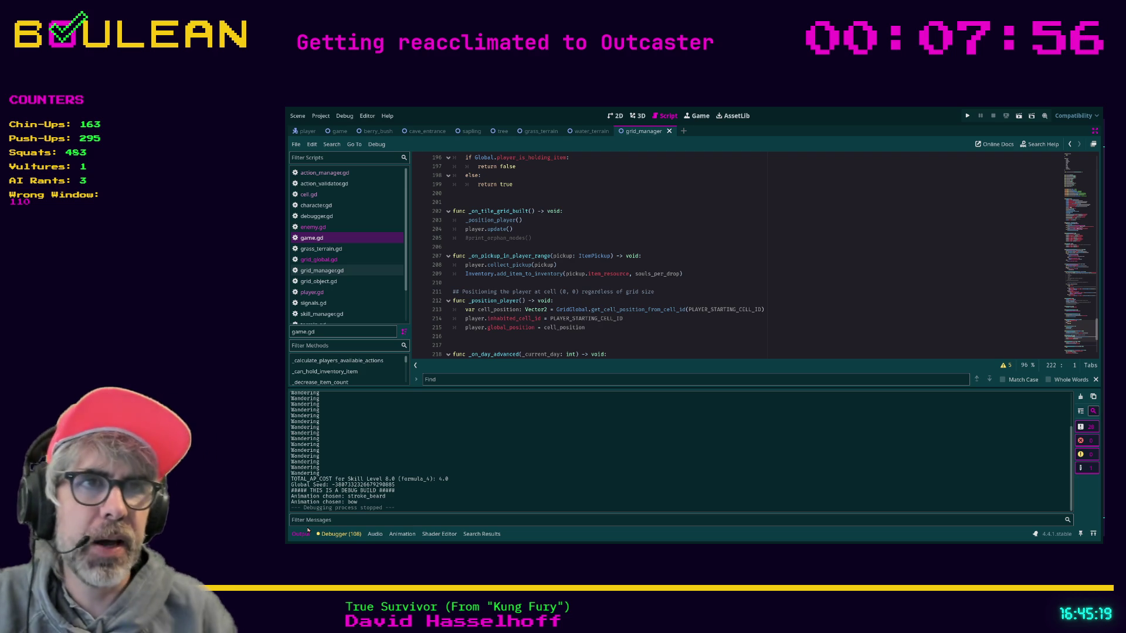
Uncomment print_orphan_nodes() on line 205, enlarge the script text, add a blank line, and save game.gd.
{"action": "left_click", "coordinate": [469, 238]}
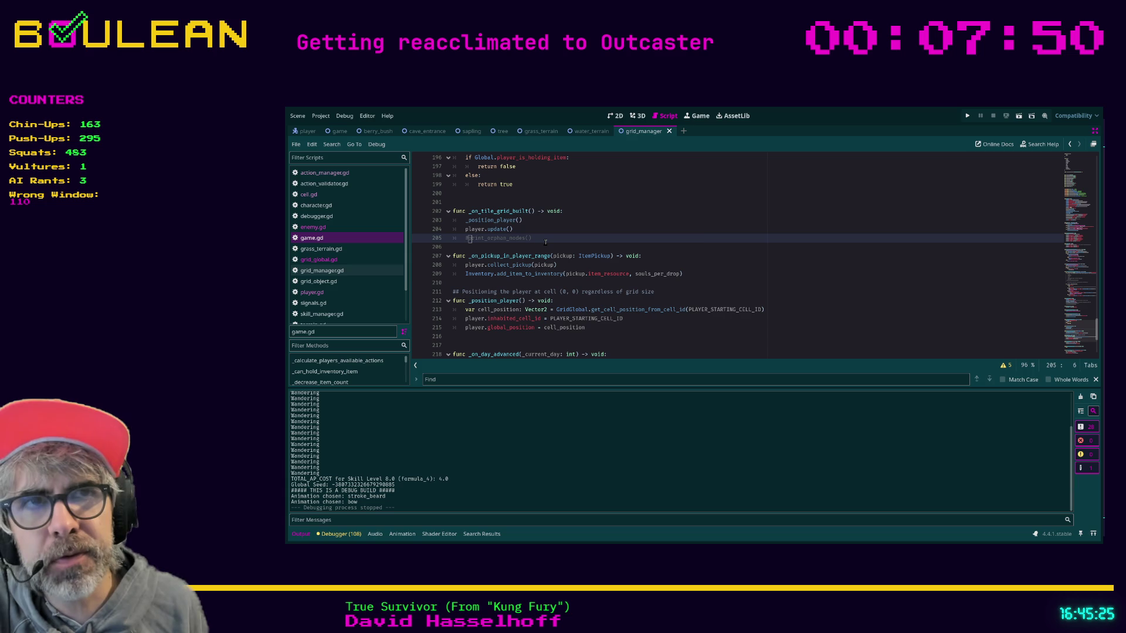
{"action": "key", "text": "BackSpace"}
{"action": "key", "text": "ctrl+equal"}
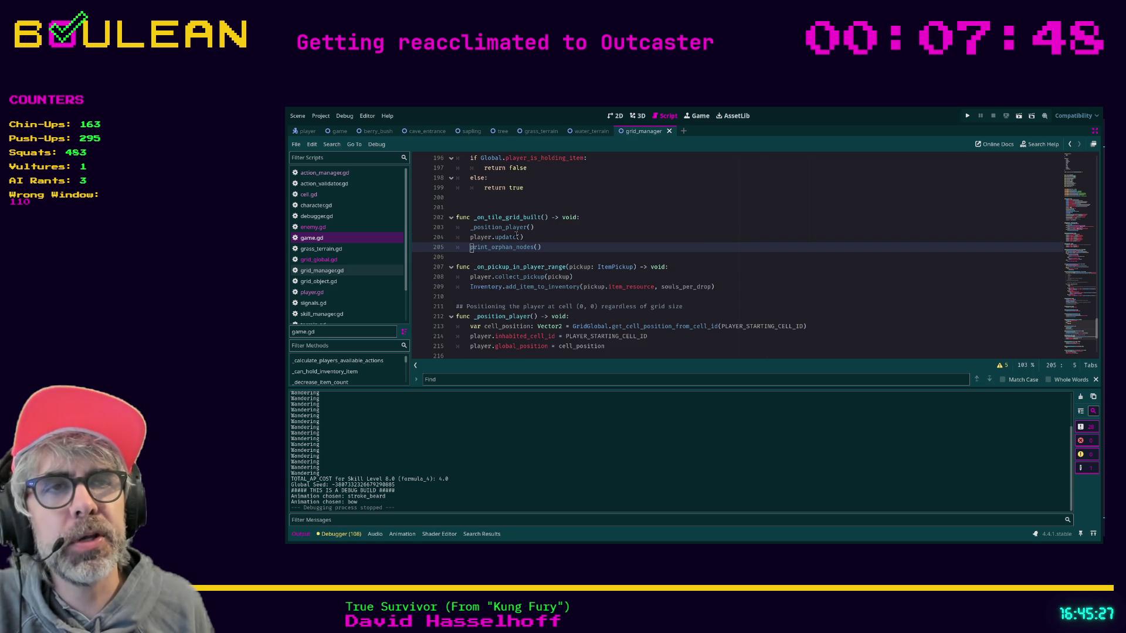
{"action": "key", "text": "ctrl+equal"}
{"action": "key", "text": "ctrl+equal"}
{"action": "key", "text": "ctrl+equal"}
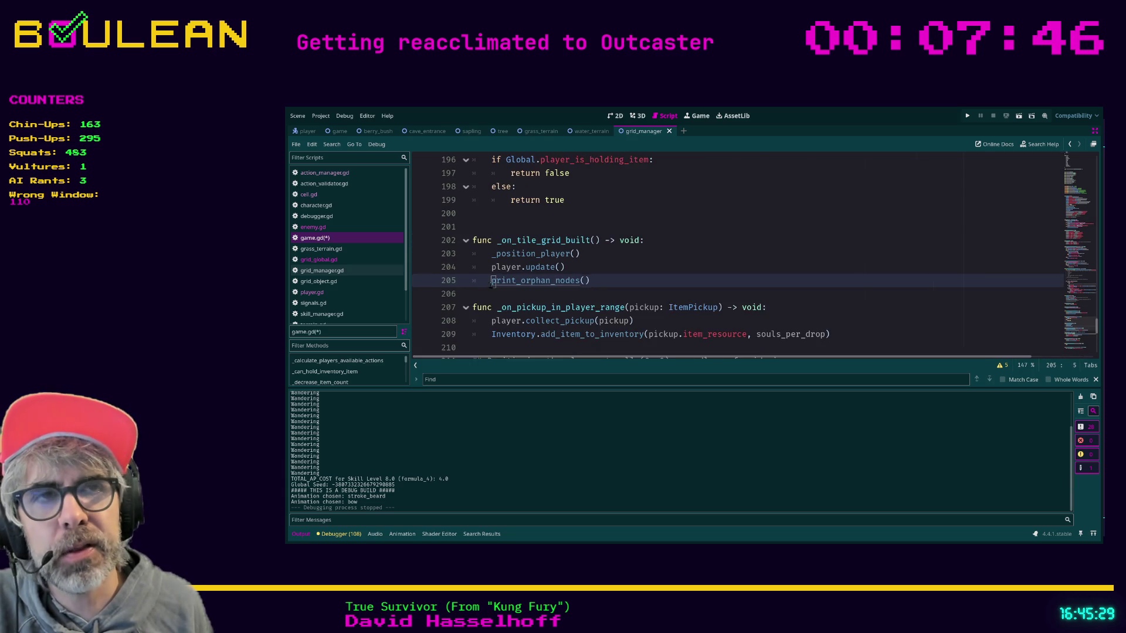
{"action": "left_click", "coordinate": [495, 296]}
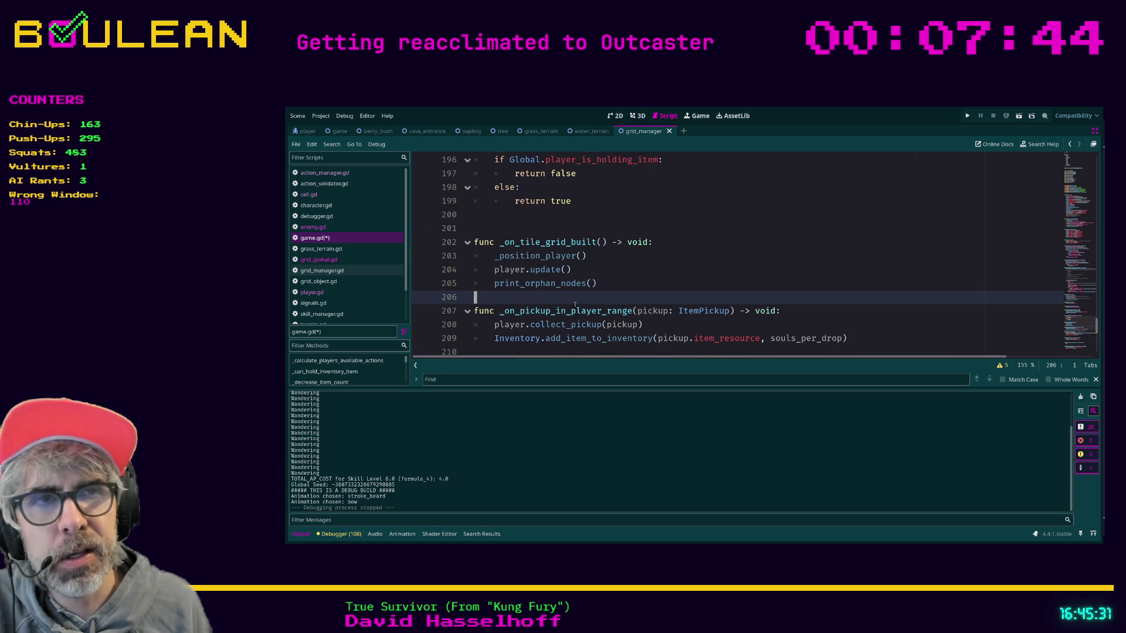
{"action": "key", "text": "Return"}
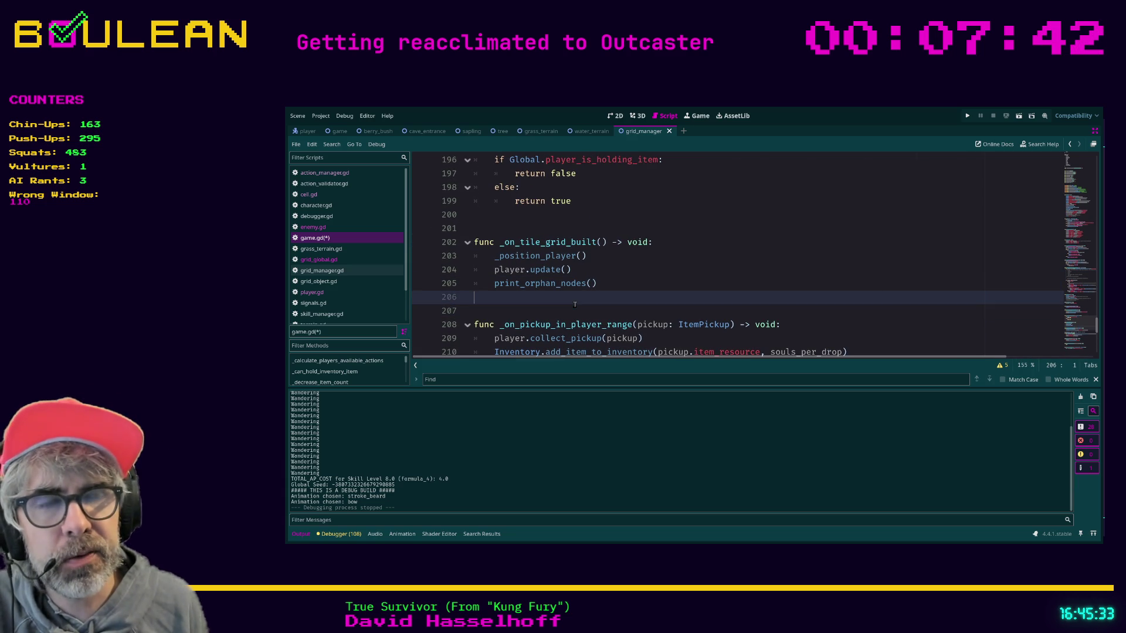
{"action": "key", "text": "Up"}
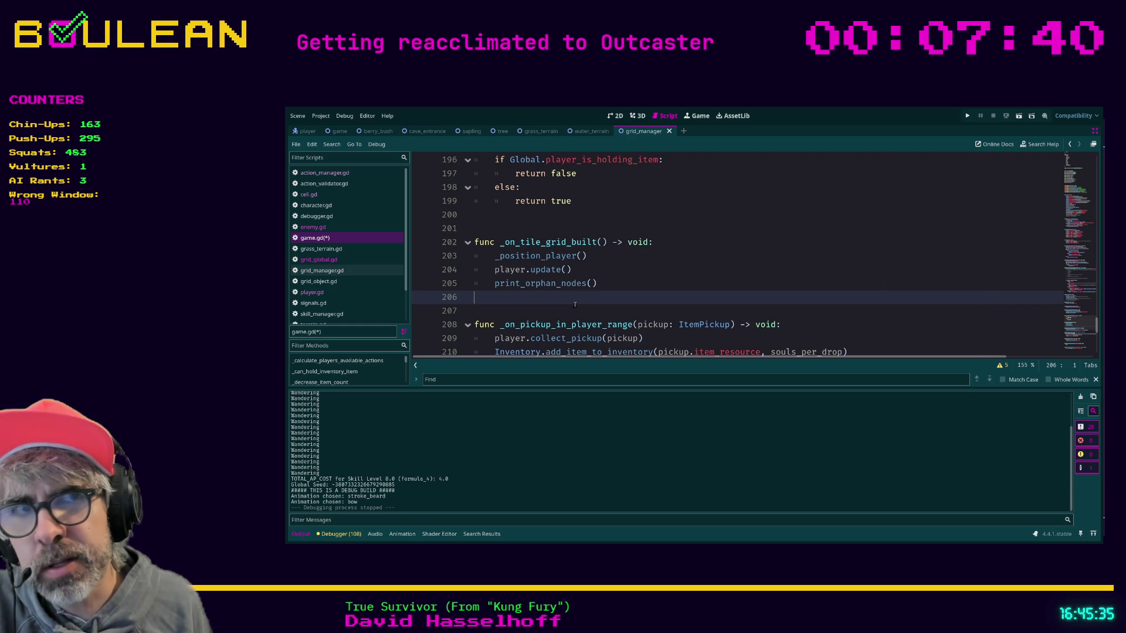
{"action": "key", "text": "ctrl+s"}
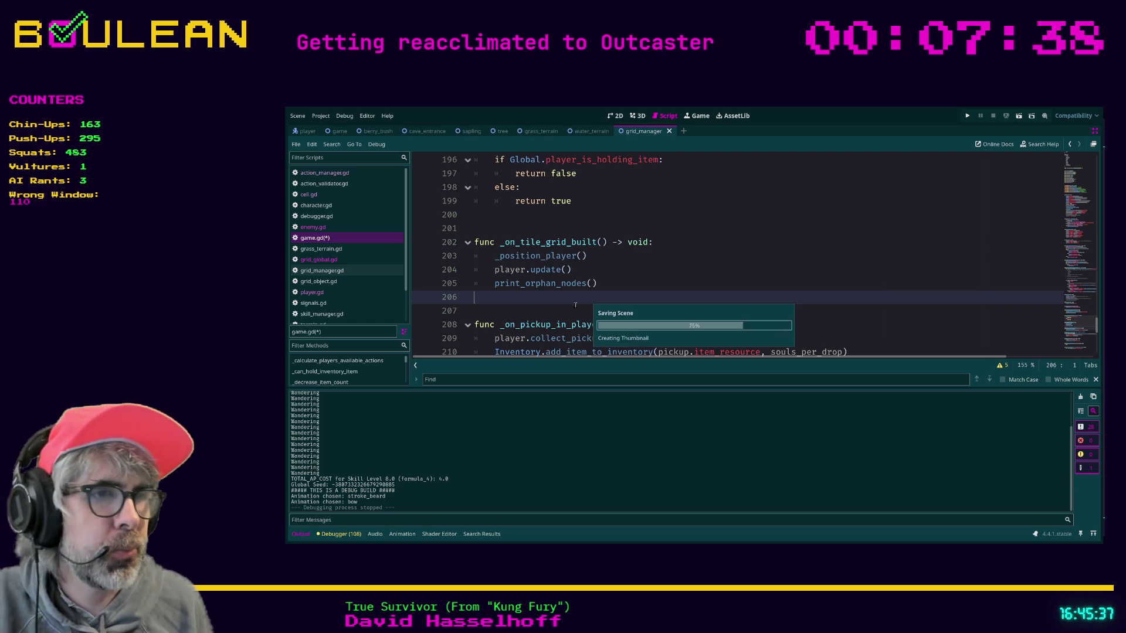
Run the game, zoom the map out and back in, then stop it with F8.
{"action": "key", "text": "F5"}
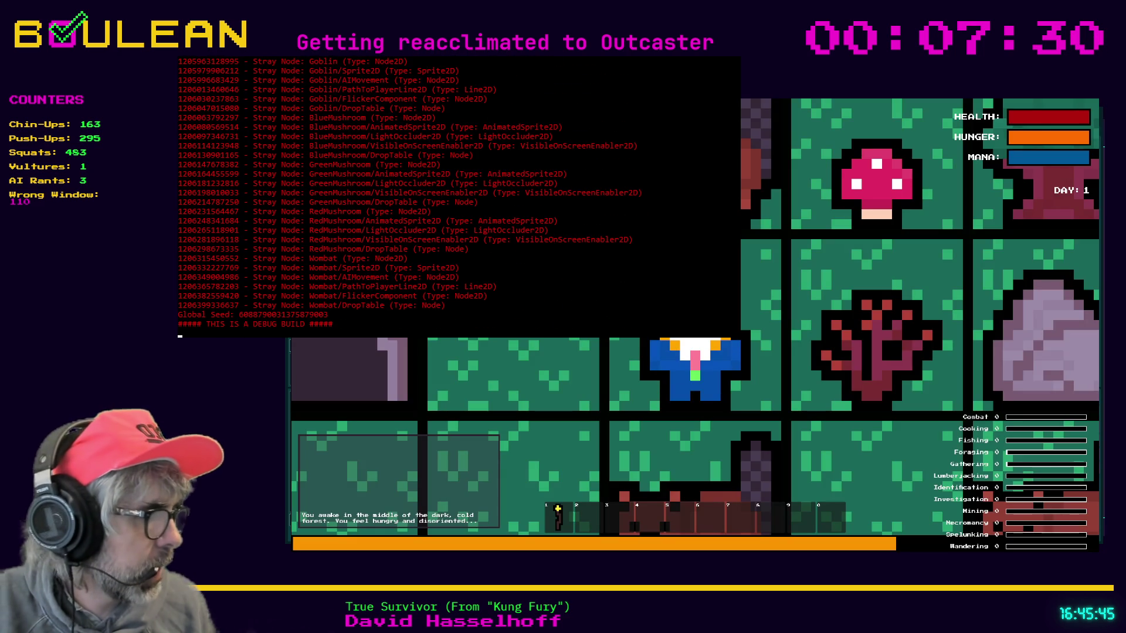
{"action": "scroll", "coordinate": [695, 317], "scroll_direction": "down", "scroll_amount": 1}
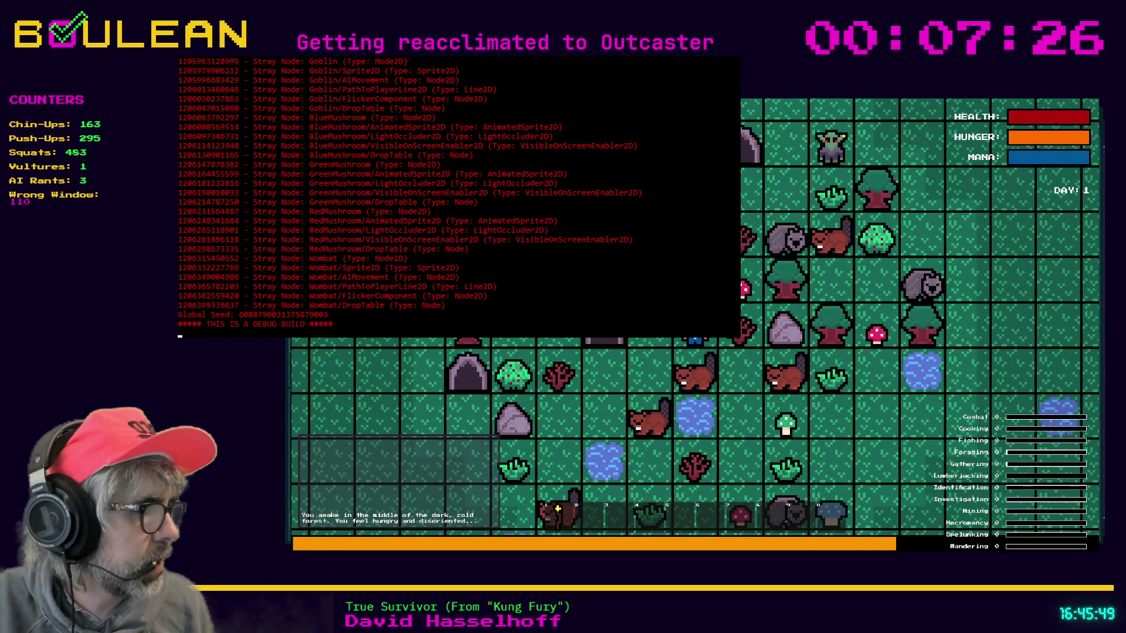
{"action": "scroll", "coordinate": [457, 196], "scroll_direction": "up", "scroll_amount": 8}
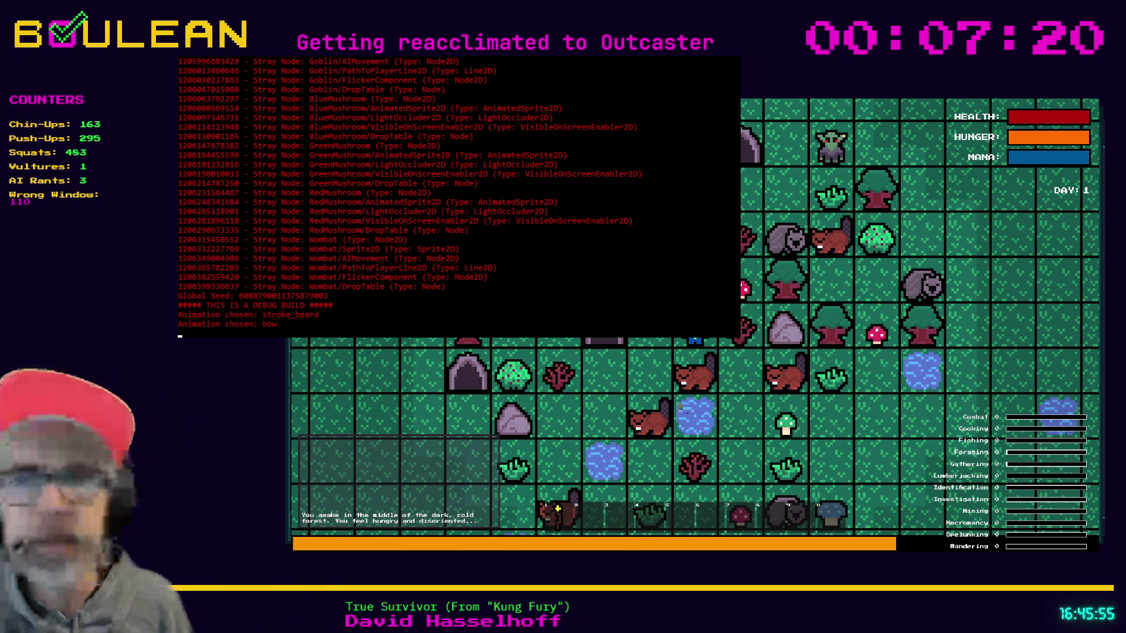
{"action": "key", "text": "F8"}
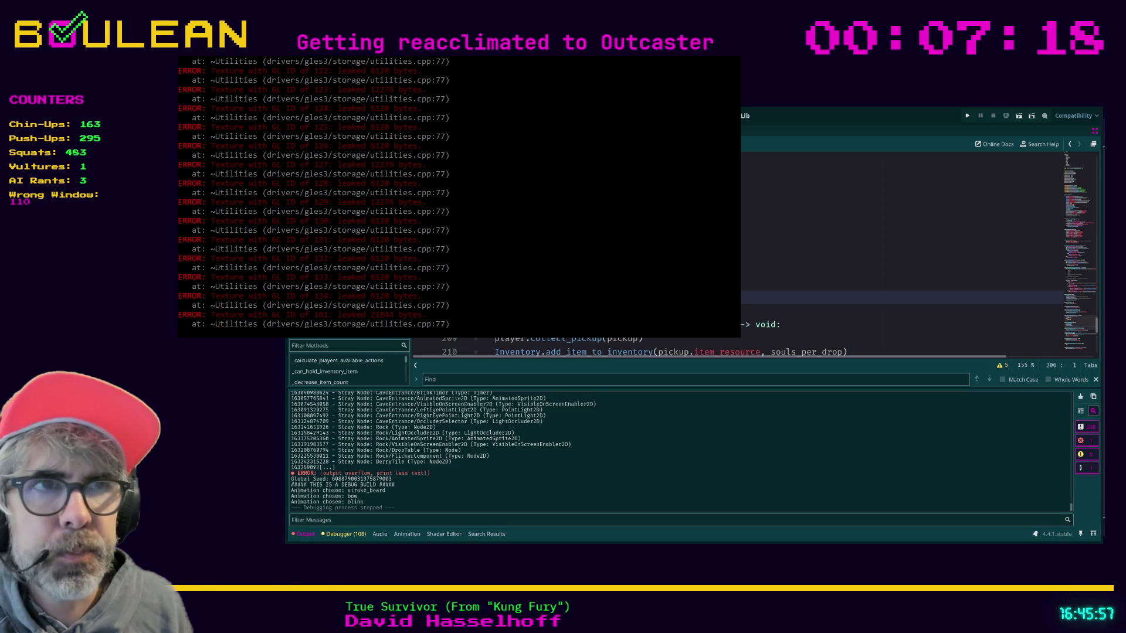
Refocus the grid_manager script and close the leftover game console window.
{"action": "left_click", "coordinate": [821, 283]}
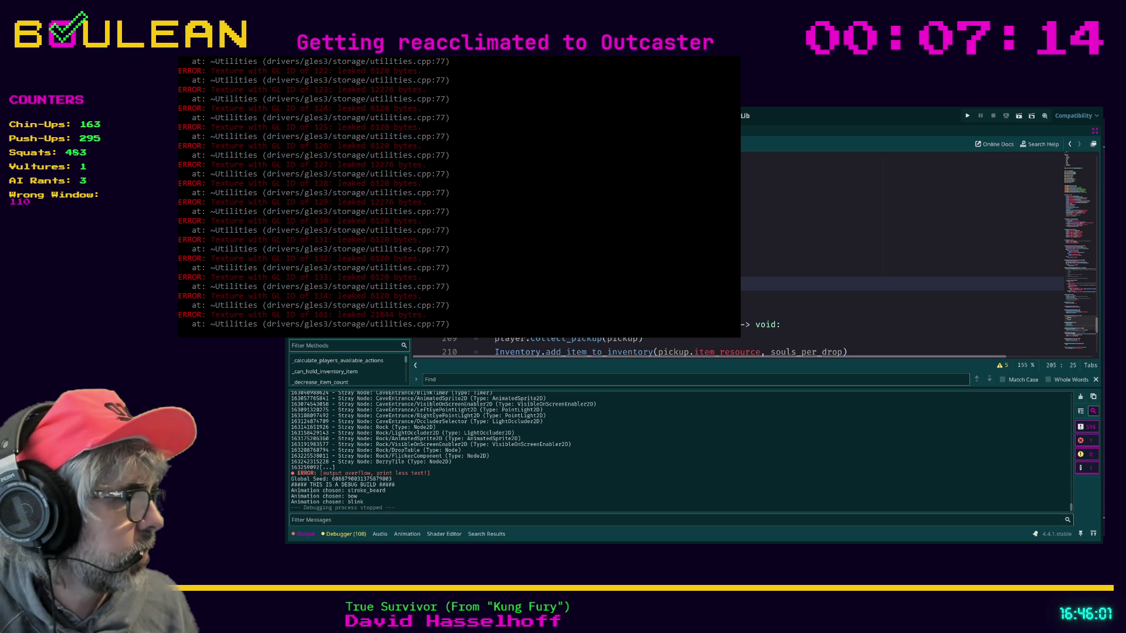
{"action": "left_click", "coordinate": [849, 302]}
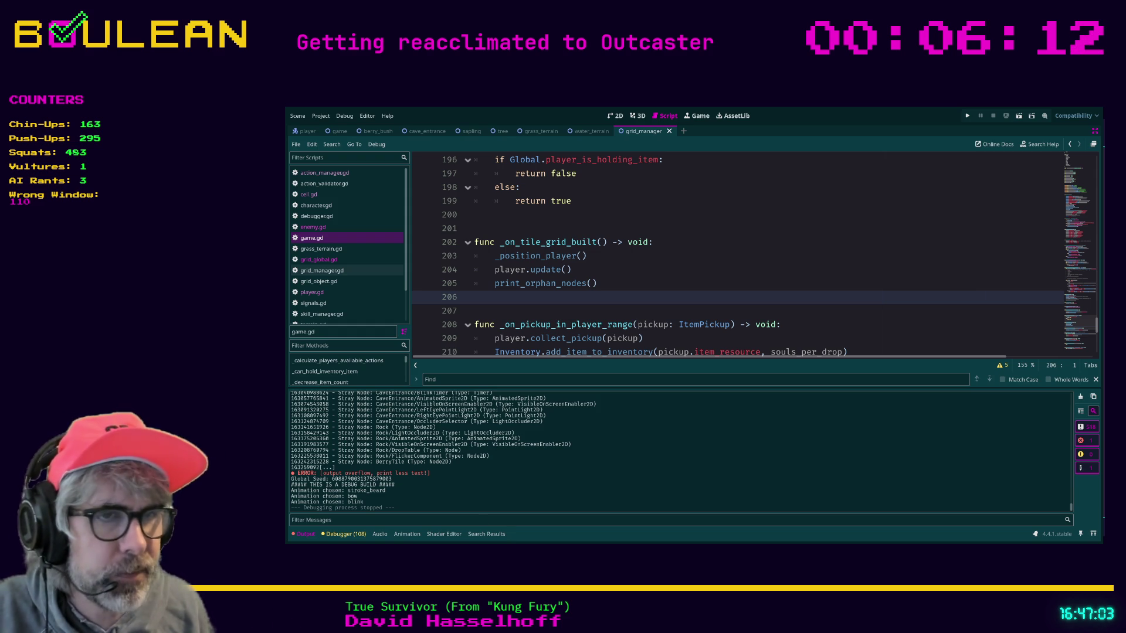
{"action": "left_click", "coordinate": [484, 521]}
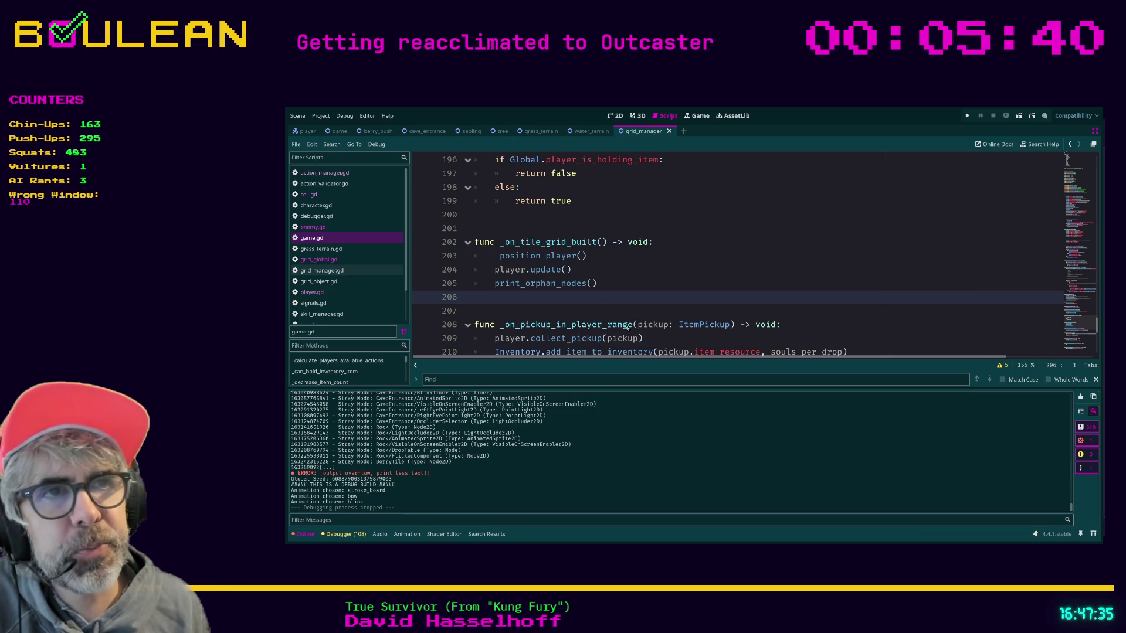
{"action": "key", "text": "ctrl+shift+f"}
{"action": "key", "text": "Return"}
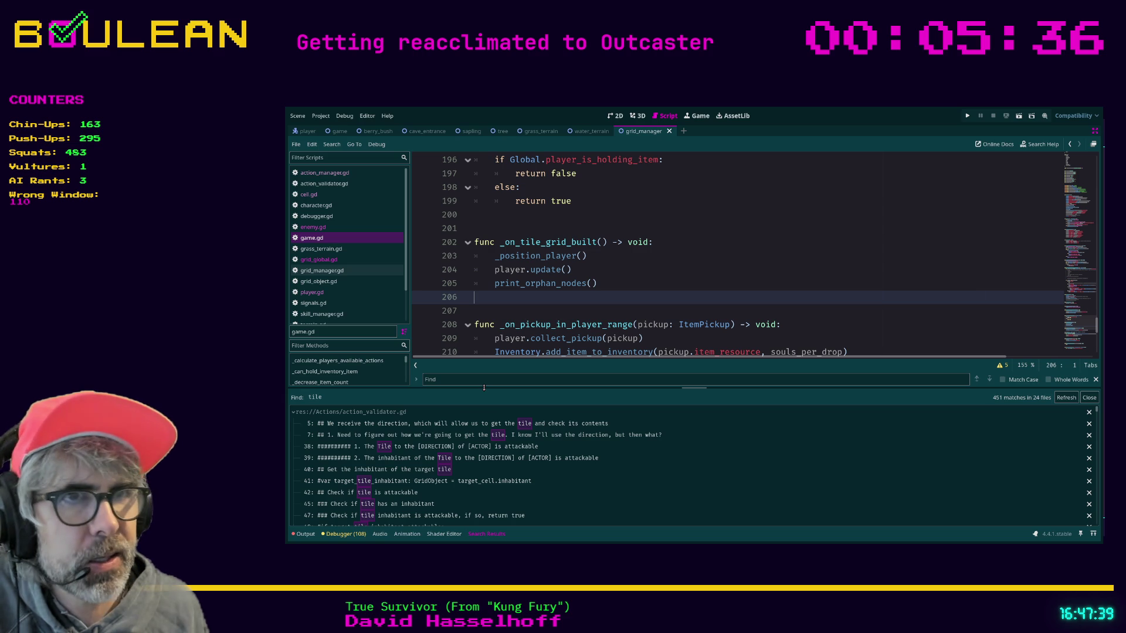
{"action": "left_click_drag", "start_coordinate": [484, 387], "coordinate": [498, 260]}
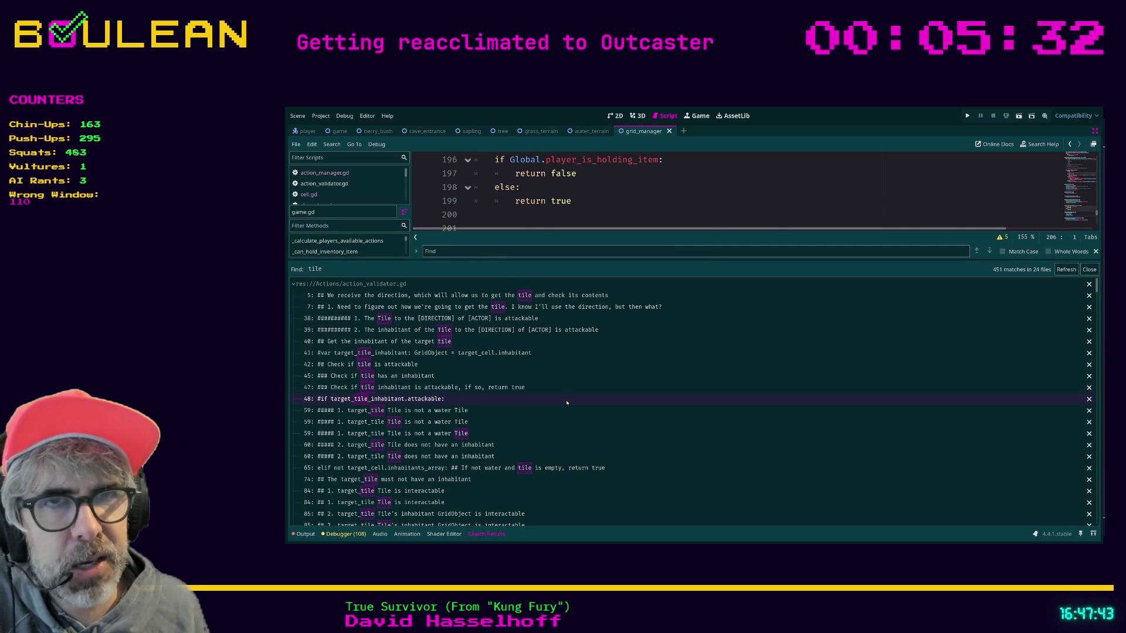
{"action": "scroll", "coordinate": [567, 402], "scroll_direction": "down", "scroll_amount": 10}
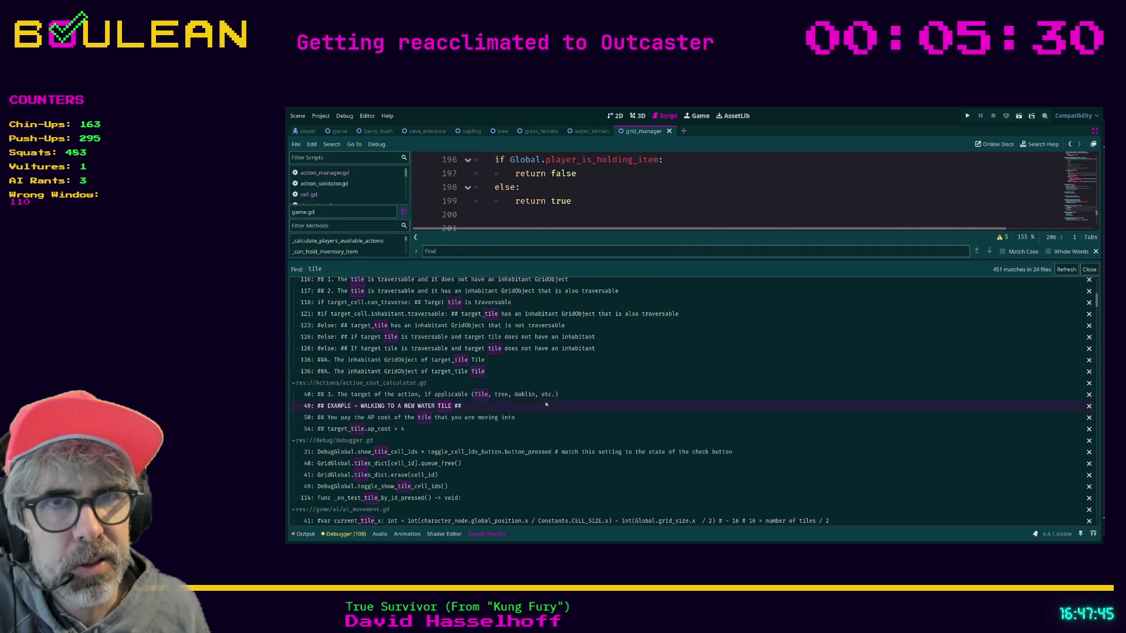
{"action": "scroll", "coordinate": [474, 396], "scroll_direction": "up", "scroll_amount": 3}
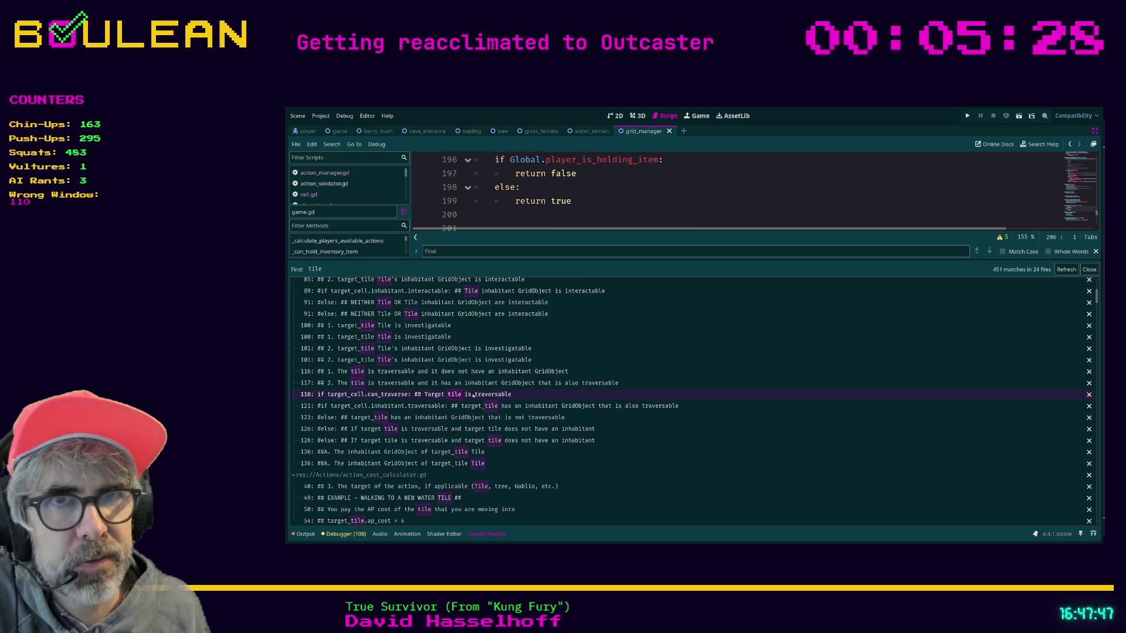
{"action": "scroll", "coordinate": [473, 396], "scroll_direction": "down", "scroll_amount": 12}
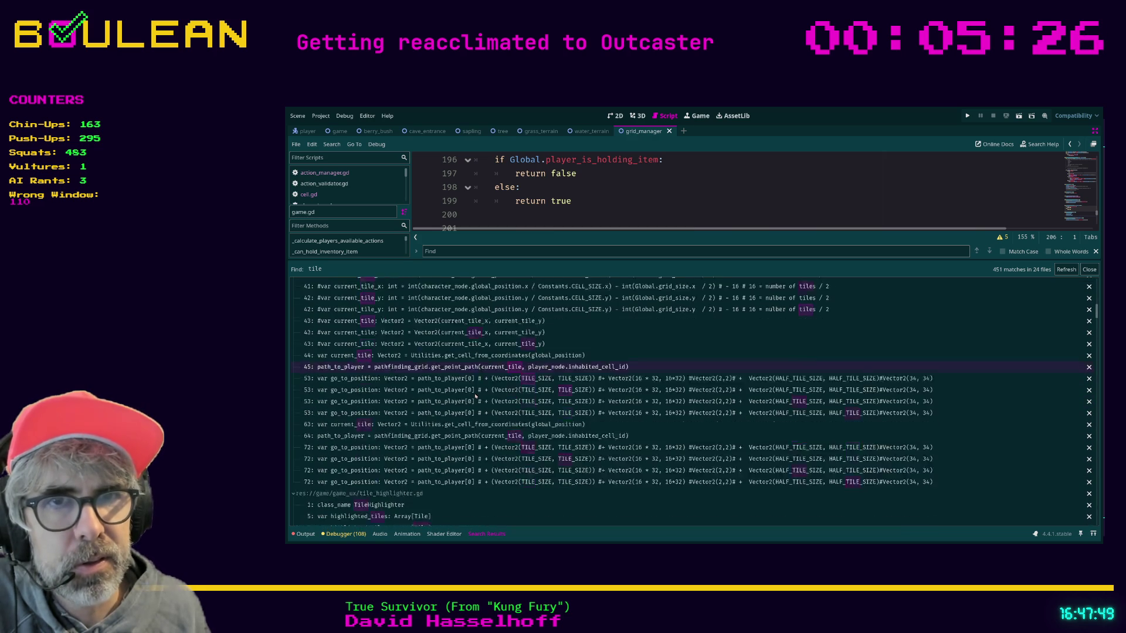
{"action": "scroll", "coordinate": [475, 397], "scroll_direction": "down", "scroll_amount": 4}
{"action": "scroll", "coordinate": [475, 397], "scroll_direction": "down", "scroll_amount": 5}
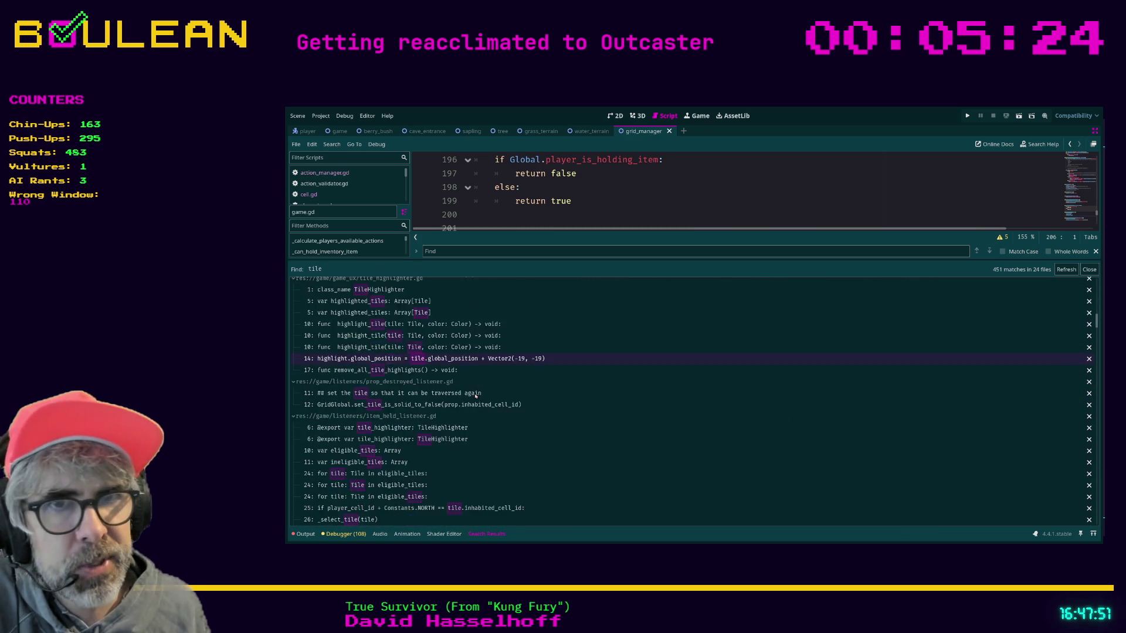
{"action": "scroll", "coordinate": [476, 397], "scroll_direction": "down", "scroll_amount": 6}
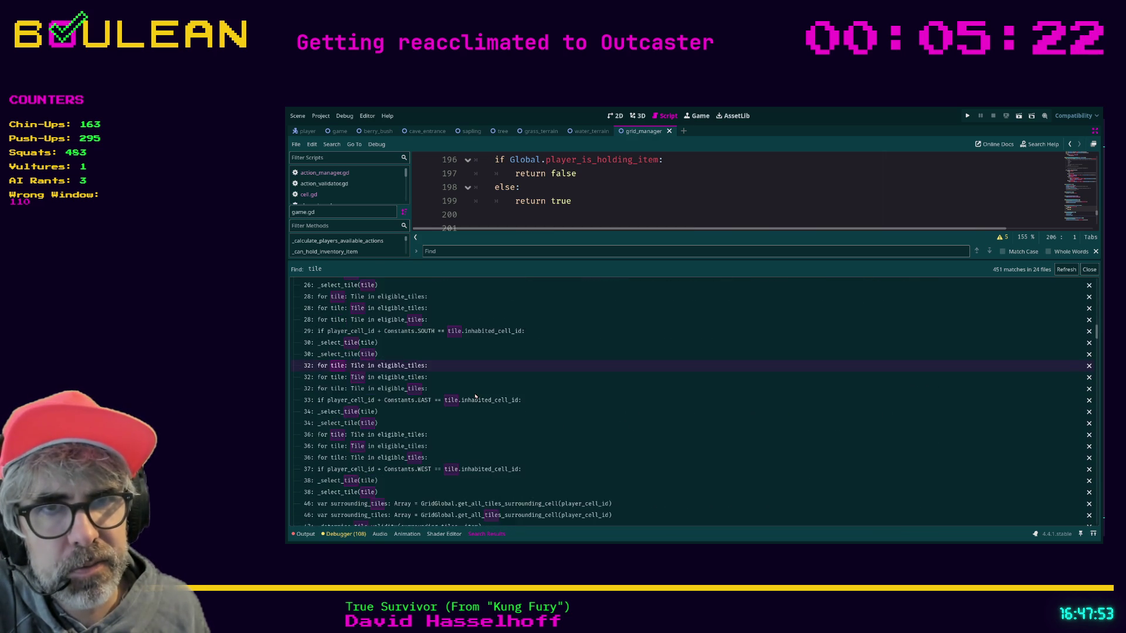
{"action": "scroll", "coordinate": [476, 397], "scroll_direction": "down", "scroll_amount": 6}
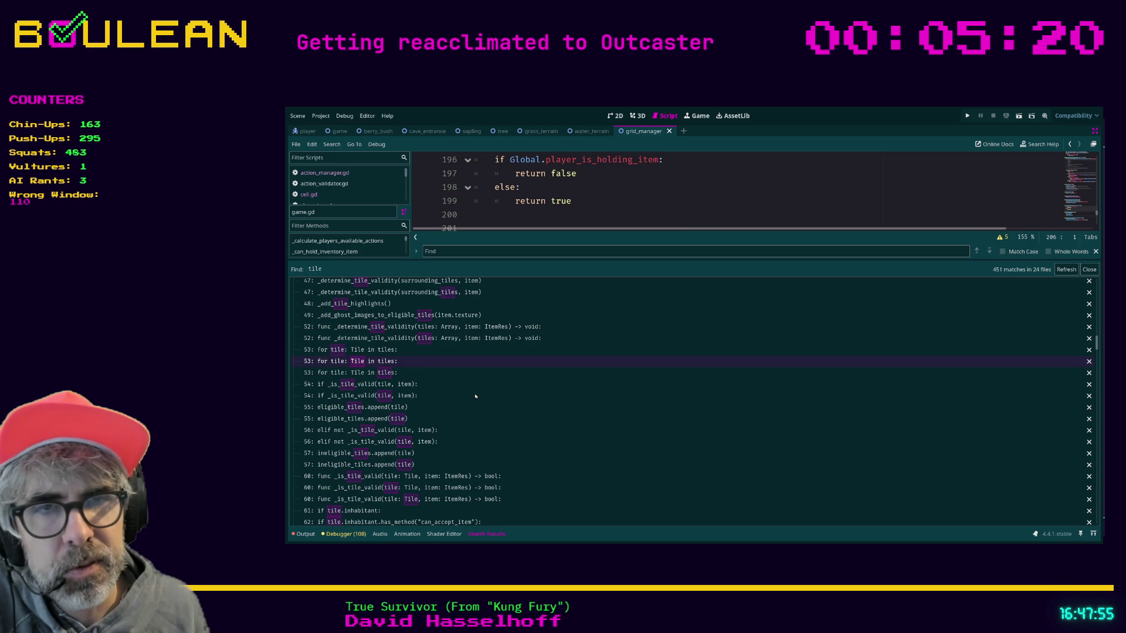
{"action": "scroll", "coordinate": [476, 396], "scroll_direction": "down", "scroll_amount": 4}
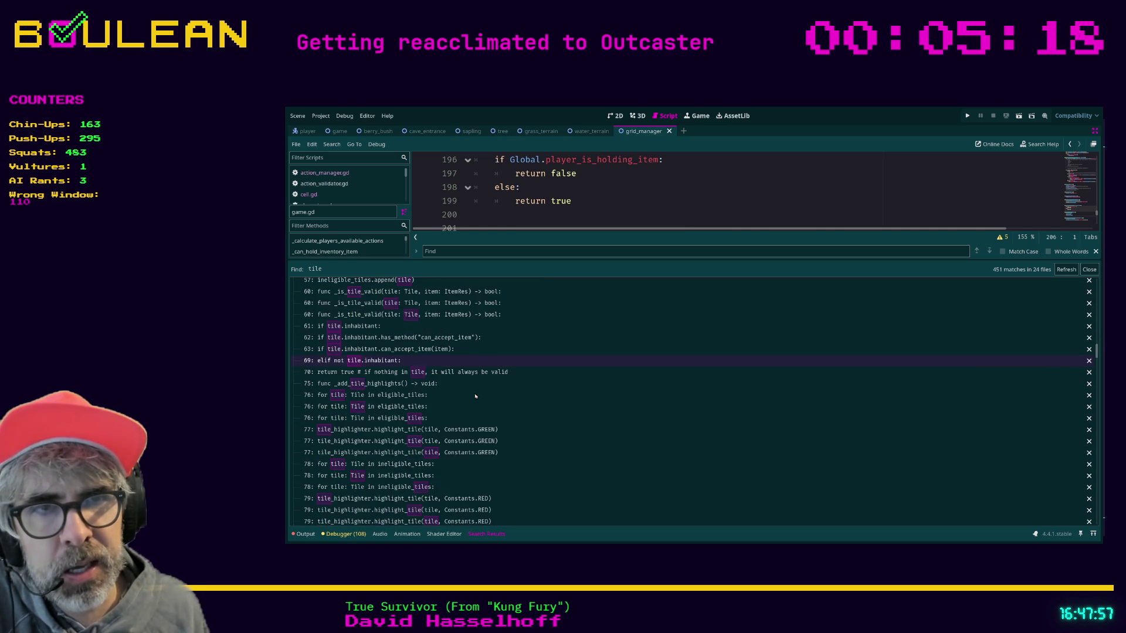
{"action": "scroll", "coordinate": [475, 396], "scroll_direction": "down", "scroll_amount": 9}
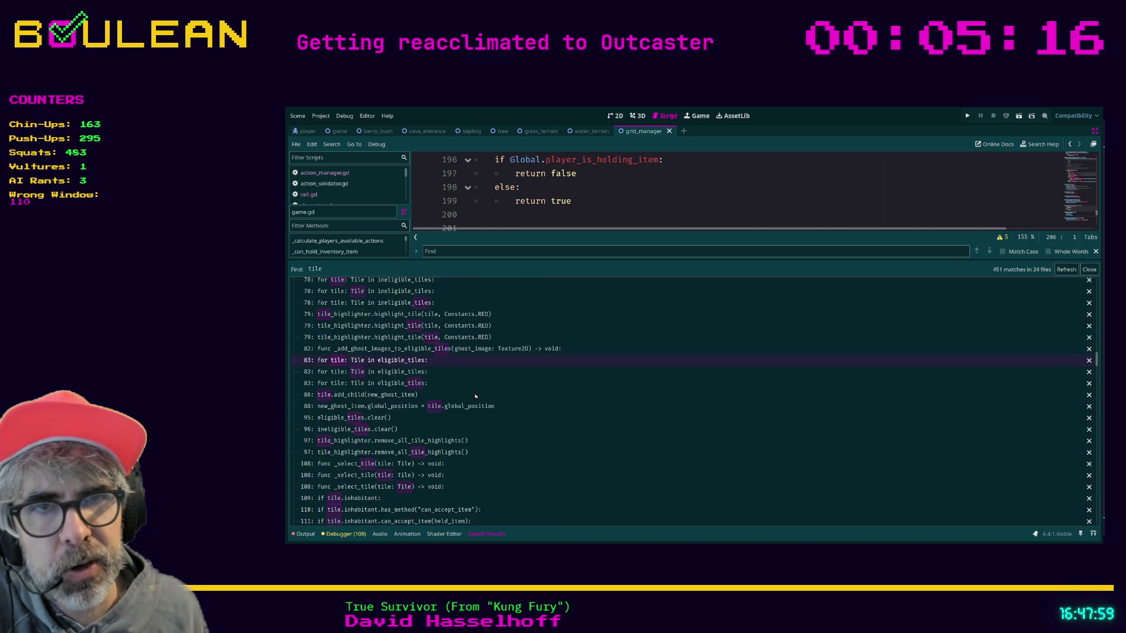
{"action": "scroll", "coordinate": [476, 396], "scroll_direction": "down", "scroll_amount": 3}
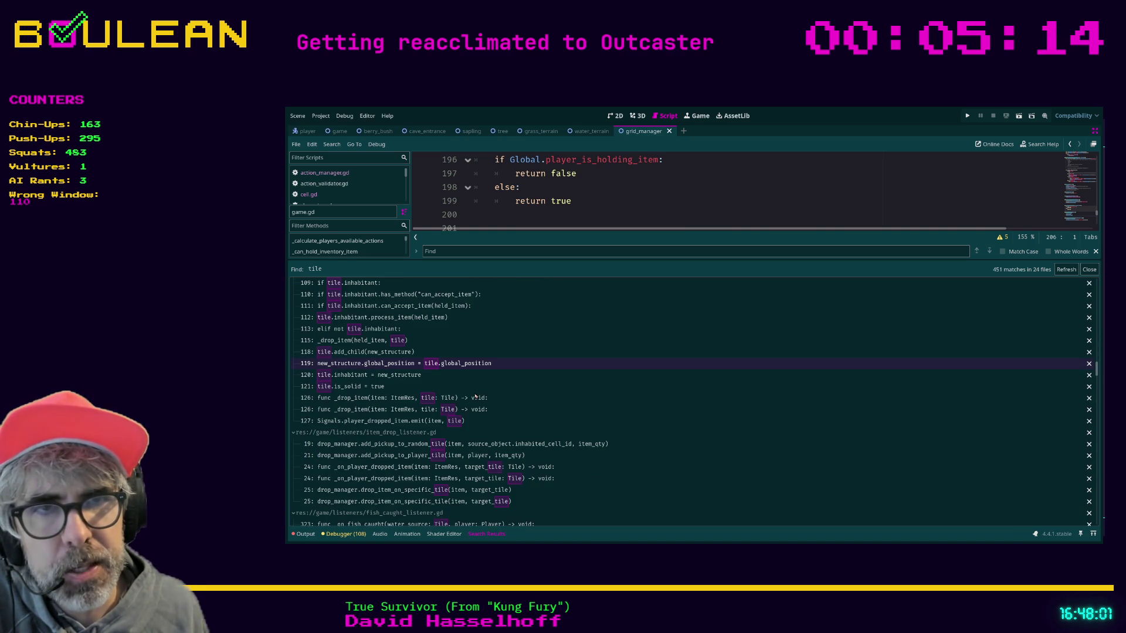
{"action": "scroll", "coordinate": [475, 396], "scroll_direction": "down", "scroll_amount": 15}
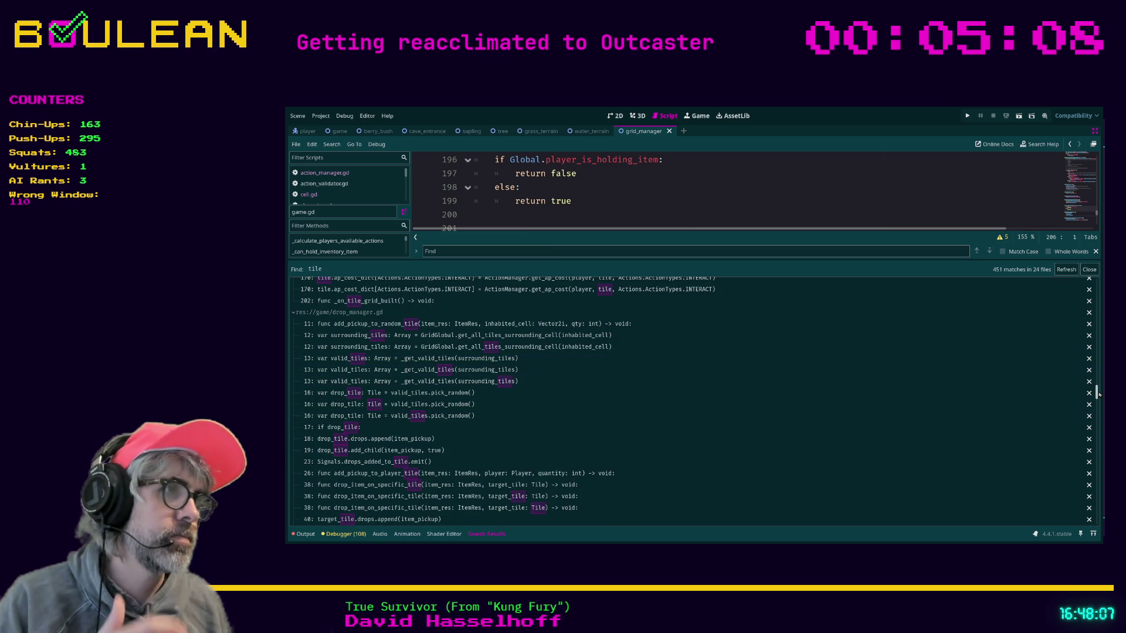
{"action": "left_click_drag", "start_coordinate": [1097, 392], "coordinate": [1092, 270]}
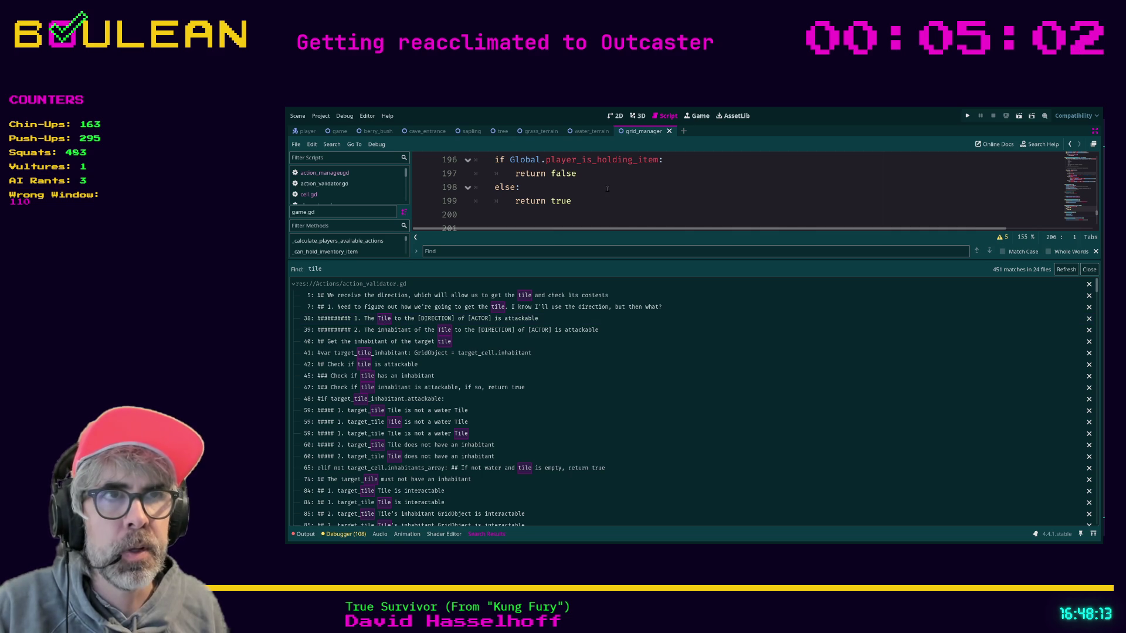
{"action": "left_click", "coordinate": [808, 210]}
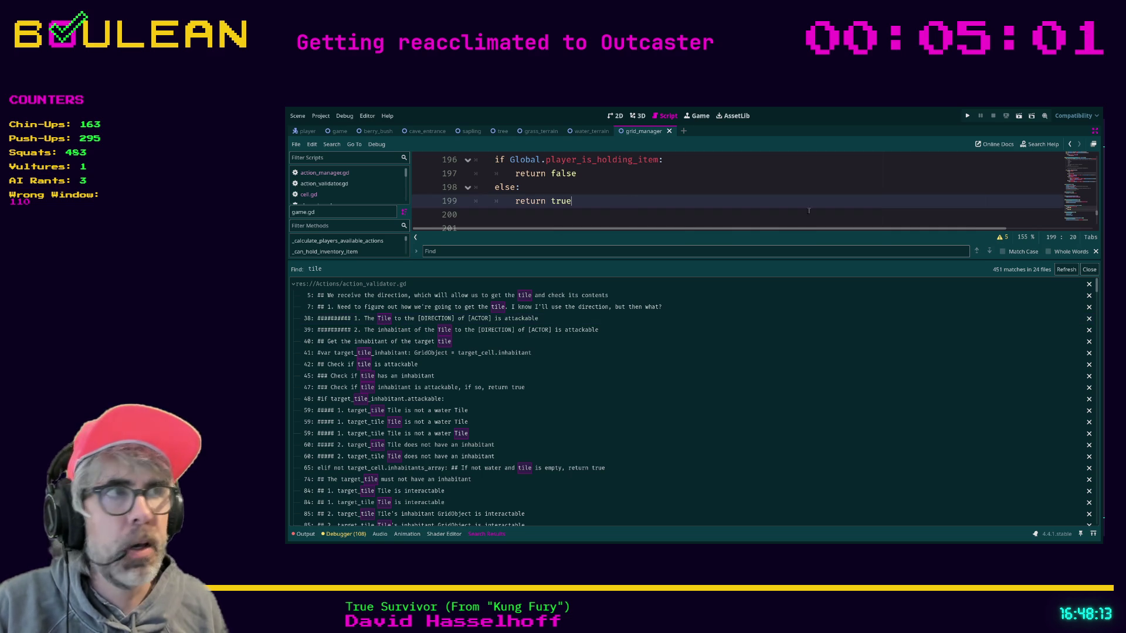
Close the 'tile' find bar and search results, put the caret on line 203, and run the game.
{"action": "left_click", "coordinate": [1095, 251]}
{"action": "left_click", "coordinate": [1089, 269]}
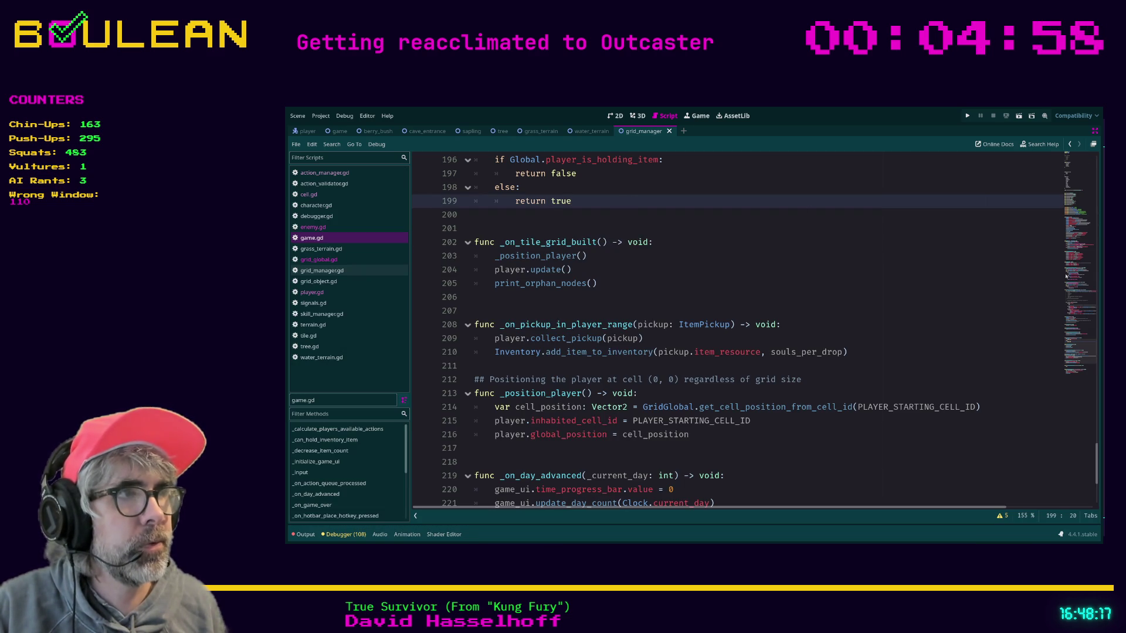
{"action": "left_click", "coordinate": [841, 253]}
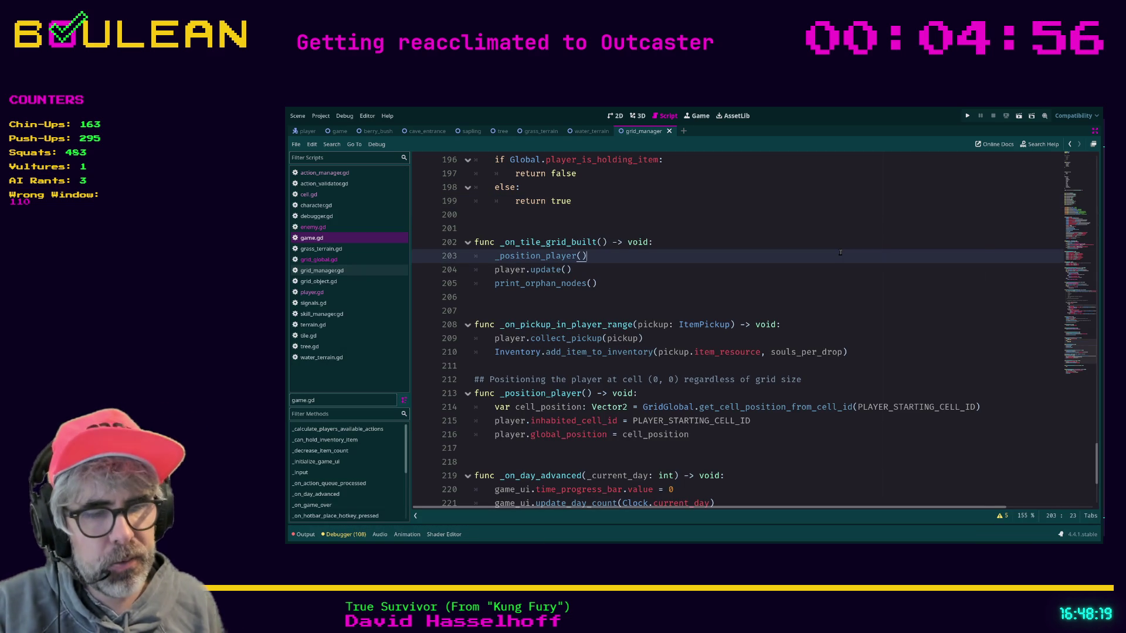
{"action": "key", "text": "F5"}
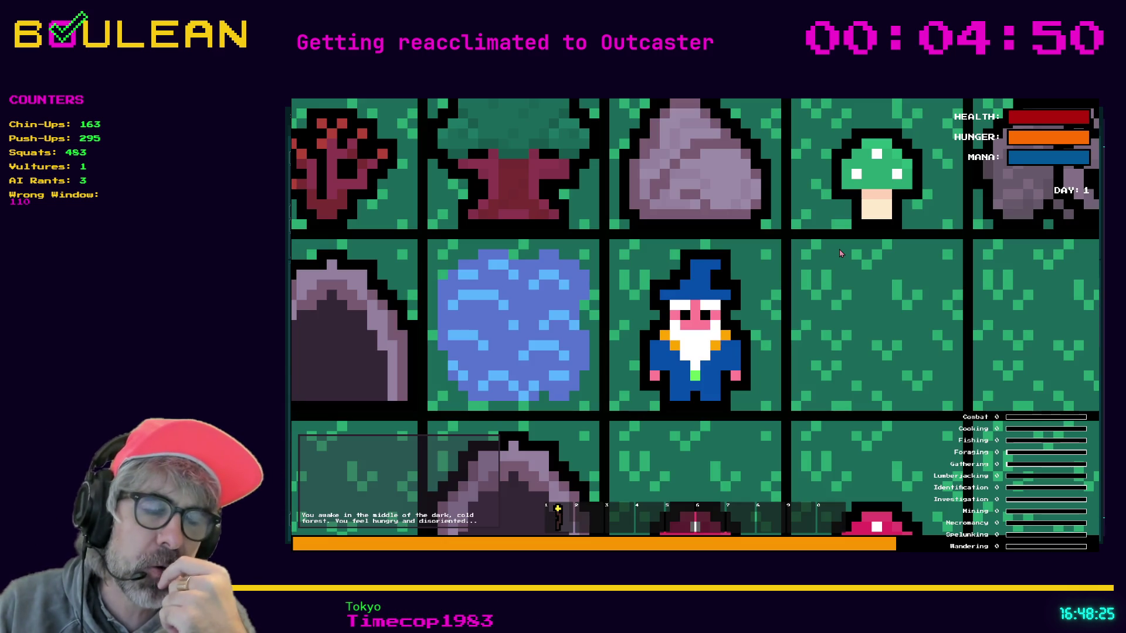
Zoom out, move the wizard east, attack the rock to the north, then step left to trigger the error.
{"action": "scroll", "coordinate": [840, 254], "scroll_direction": "down", "scroll_amount": 2}
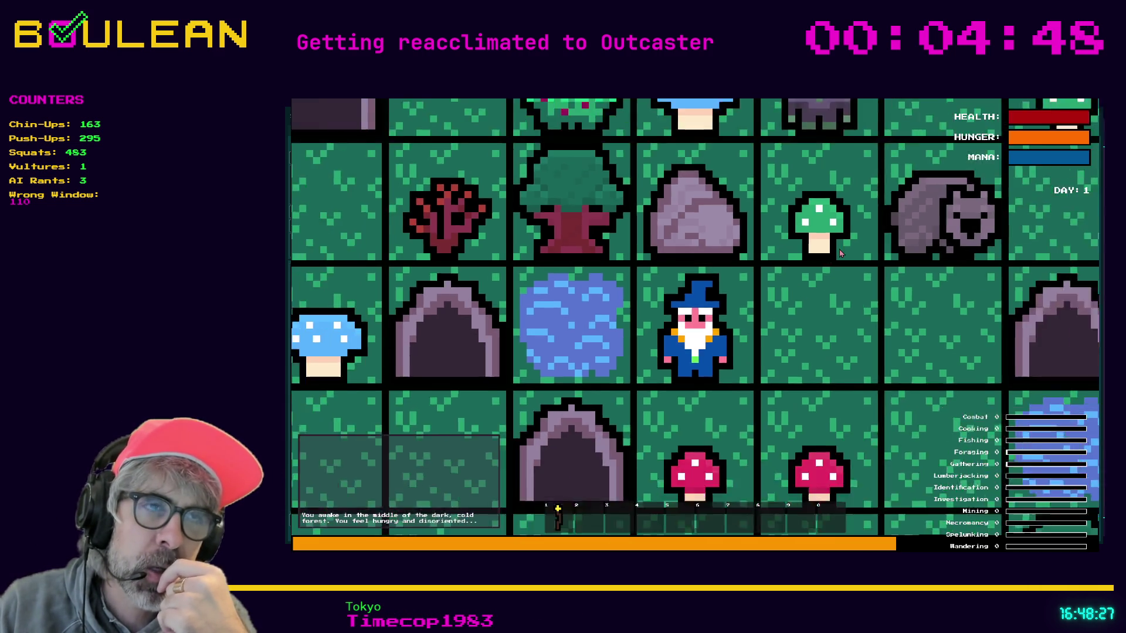
{"action": "scroll", "coordinate": [840, 254], "scroll_direction": "down", "scroll_amount": 3}
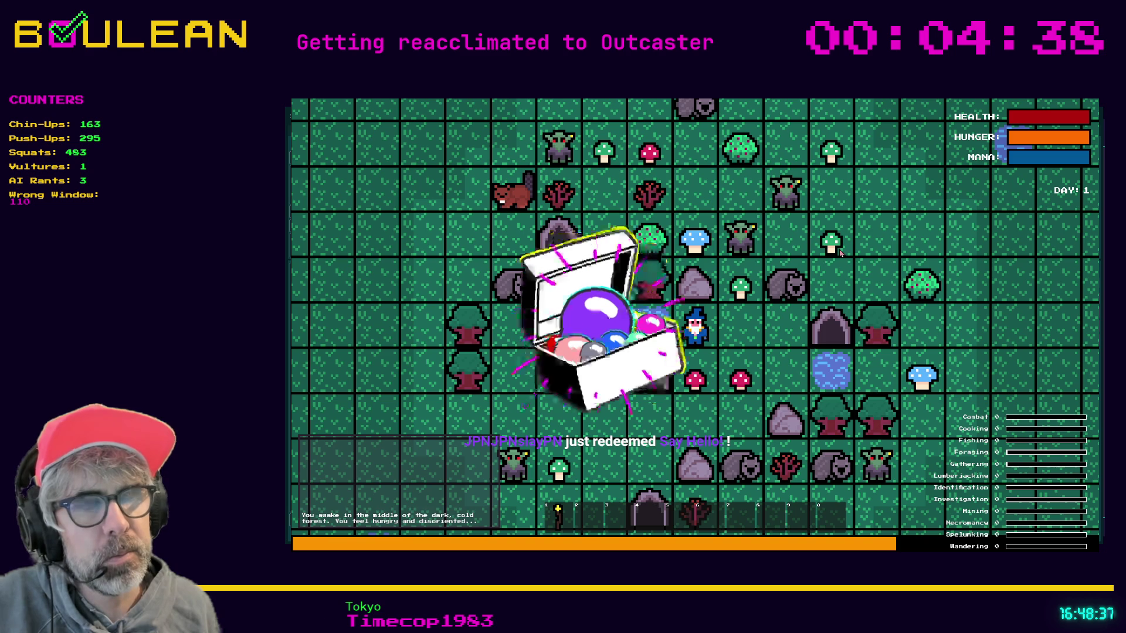
{"action": "key", "text": "Right"}
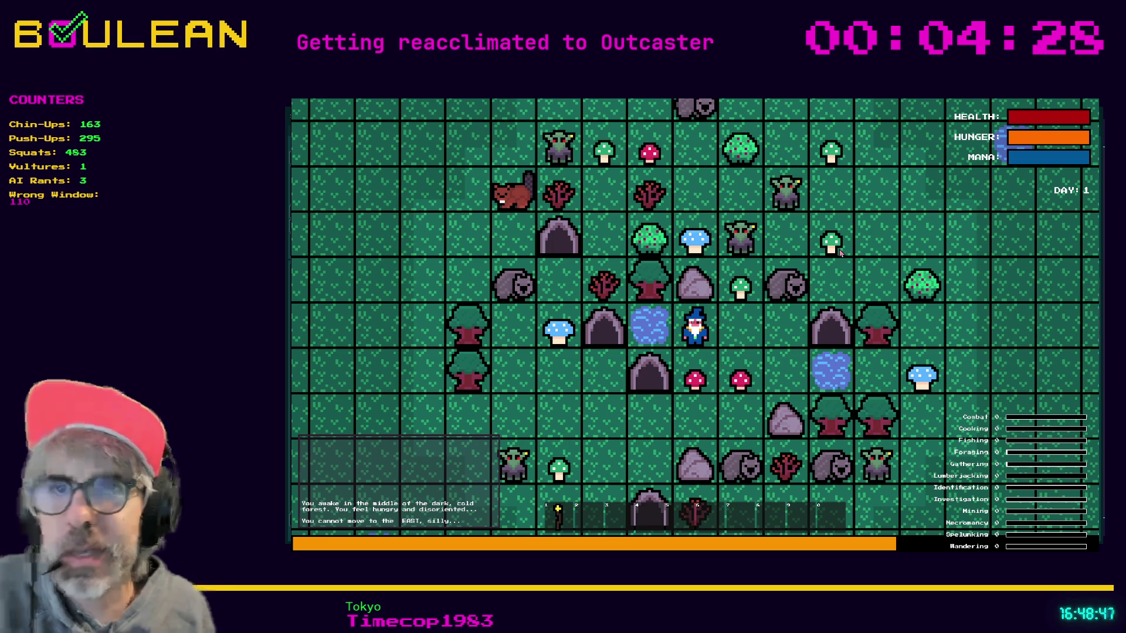
{"action": "key", "text": "Up"}
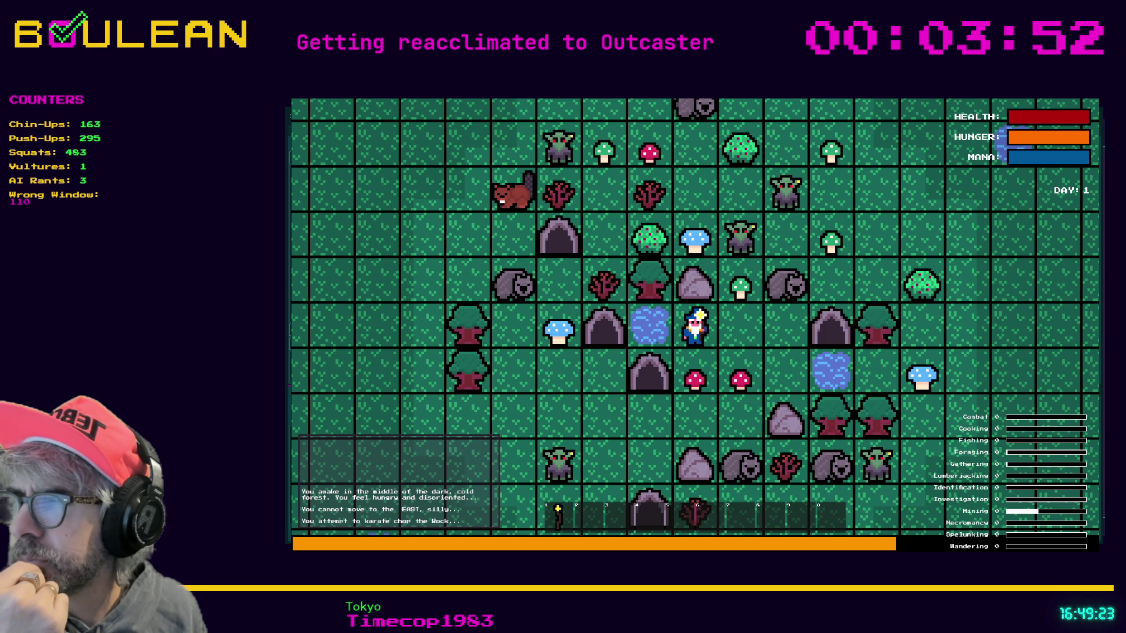
{"action": "key", "text": "Left"}
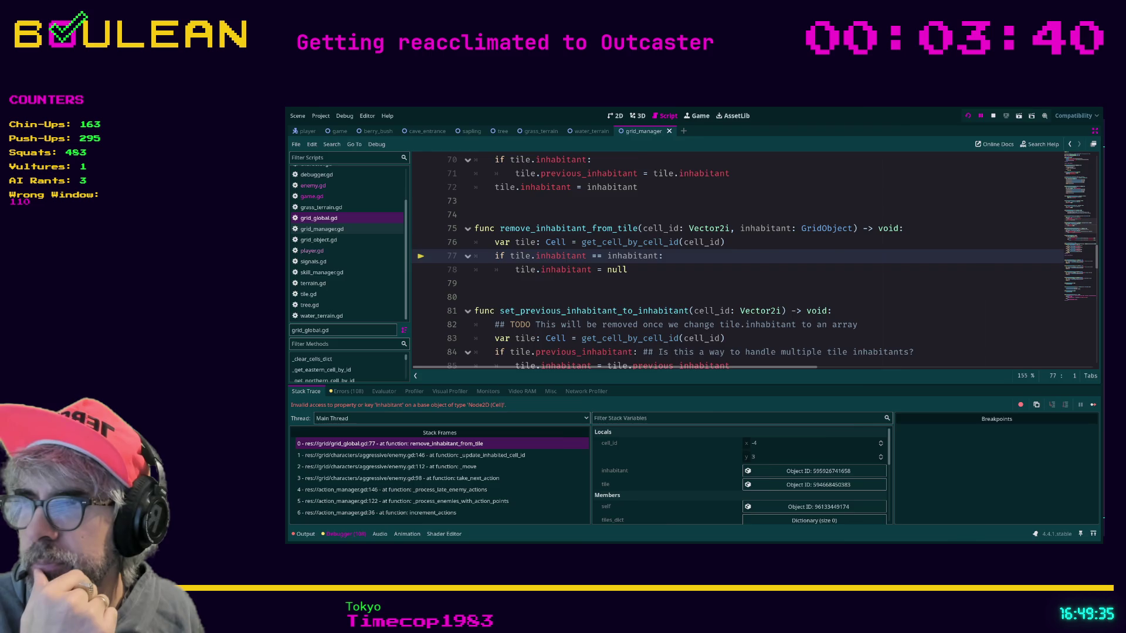
Bring the paused Outcaster game window back to the front with F12.
{"action": "key", "text": "F12"}
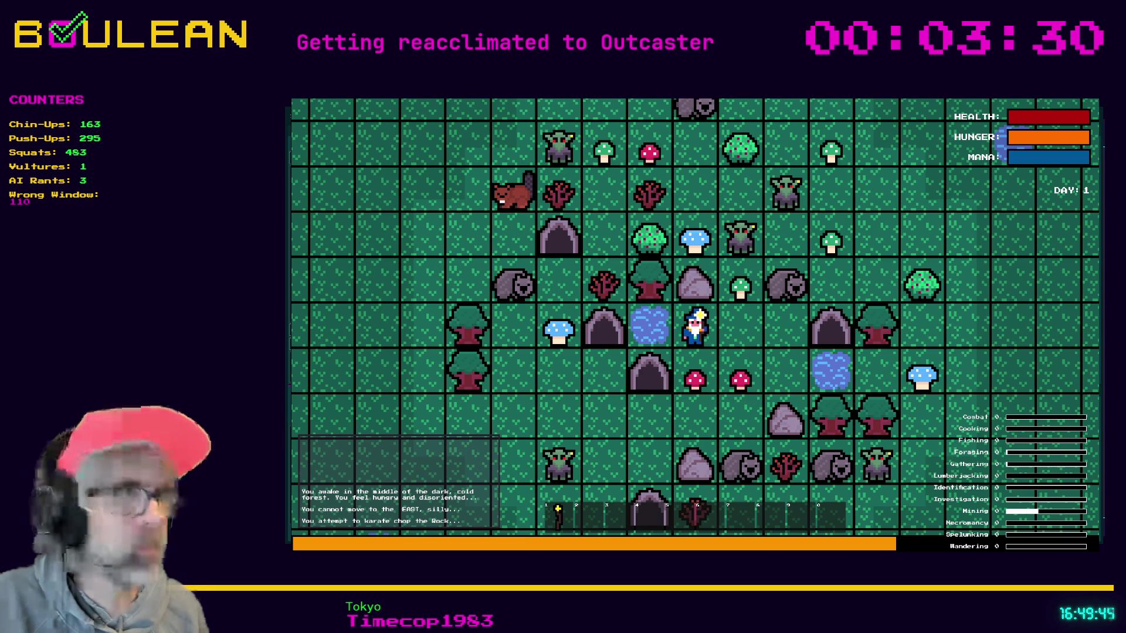
Close the game window with Alt+F4, ending the debug session on grid_global.gd.
{"action": "key", "text": "alt+F4"}
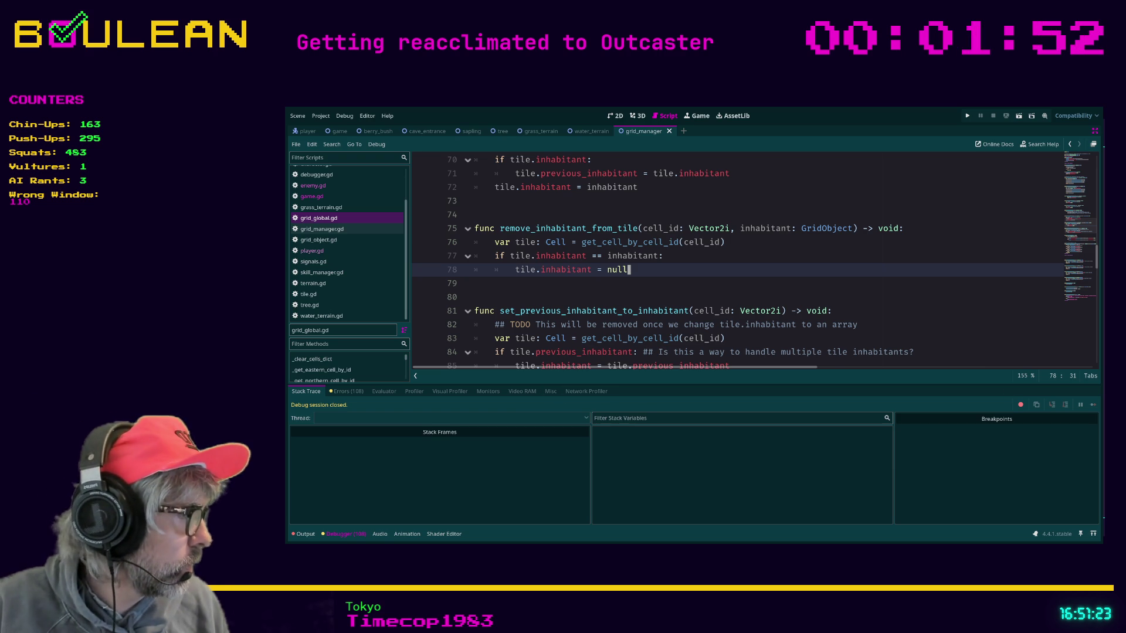
Alt-Tab to the game's console window to read its log output.
{"action": "key", "text": "alt+Tab"}
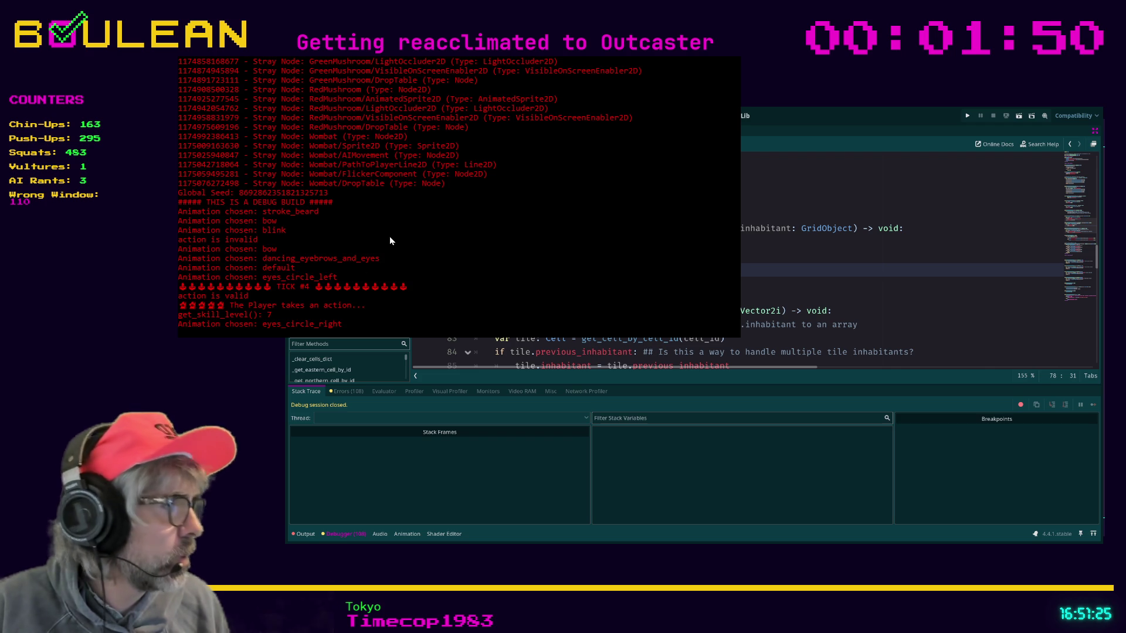
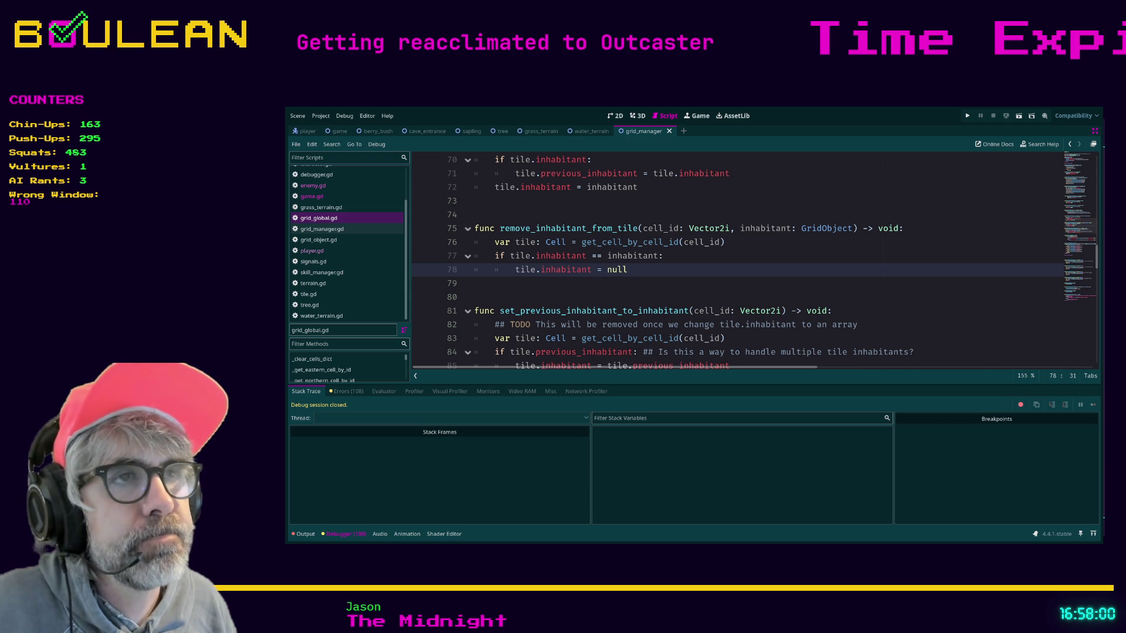
Delete some letters of 'inhabitant' from the tile.inhabitant condition on line 77.
{"action": "left_click_drag", "start_coordinate": [643, 228], "coordinate": [678, 241]}
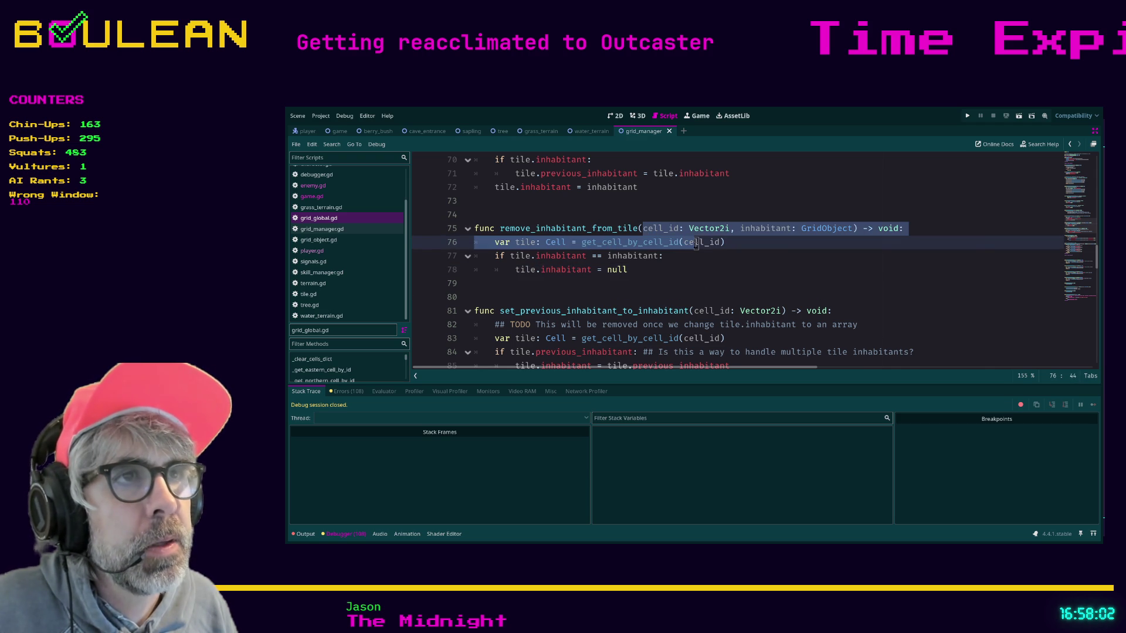
{"action": "left_click", "coordinate": [665, 229]}
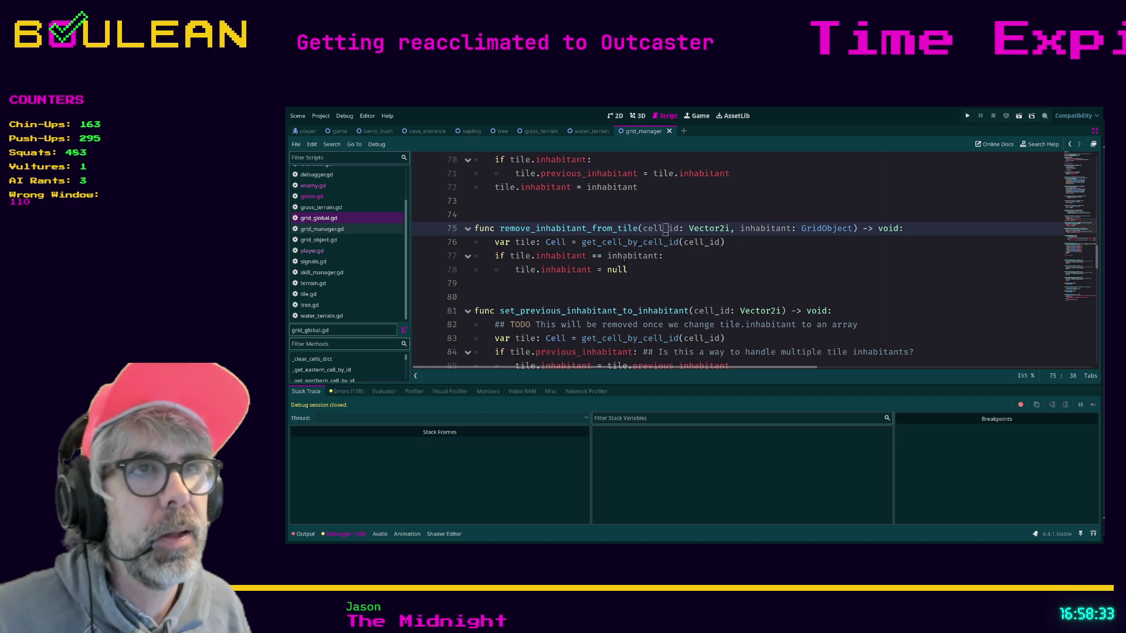
{"action": "left_click", "coordinate": [538, 256]}
{"action": "left_click", "coordinate": [573, 256]}
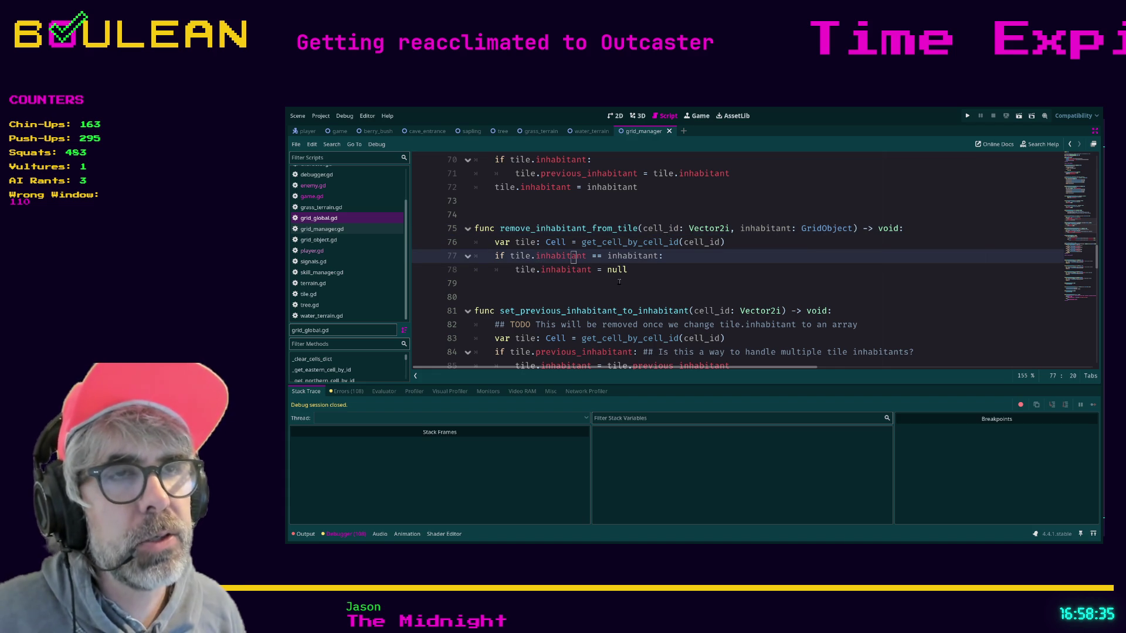
{"action": "key", "text": "Left"}
{"action": "key", "text": "Left"}
{"action": "key", "text": "Left"}
{"action": "key", "text": "BackSpace"}
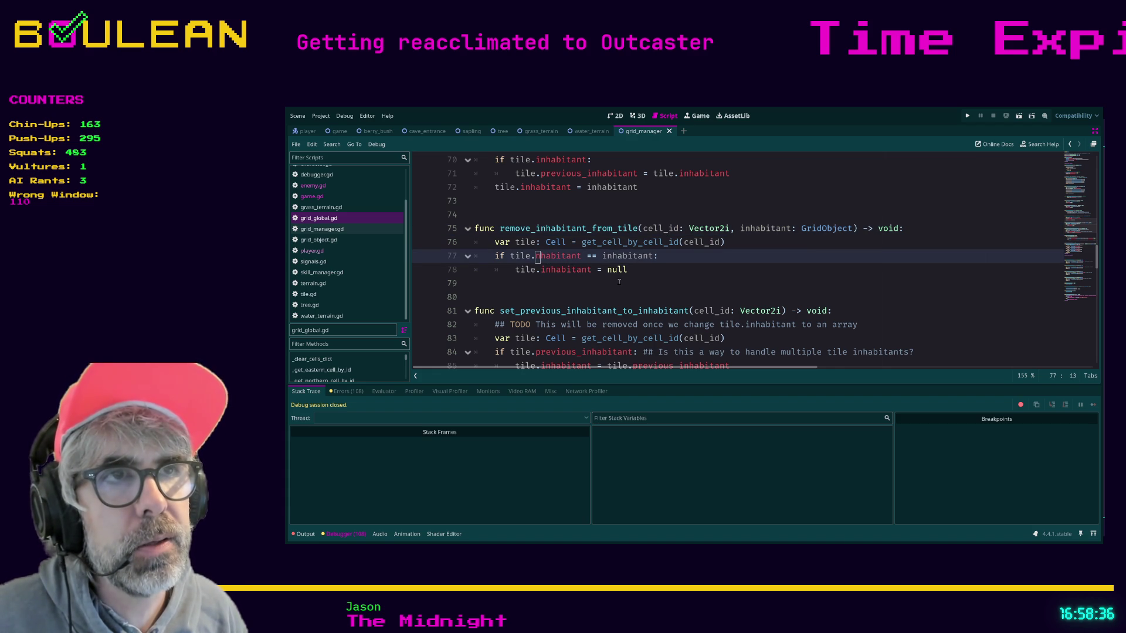
{"action": "key", "text": "Delete"}
{"action": "key", "text": "Delete"}
{"action": "key", "text": "Delete"}
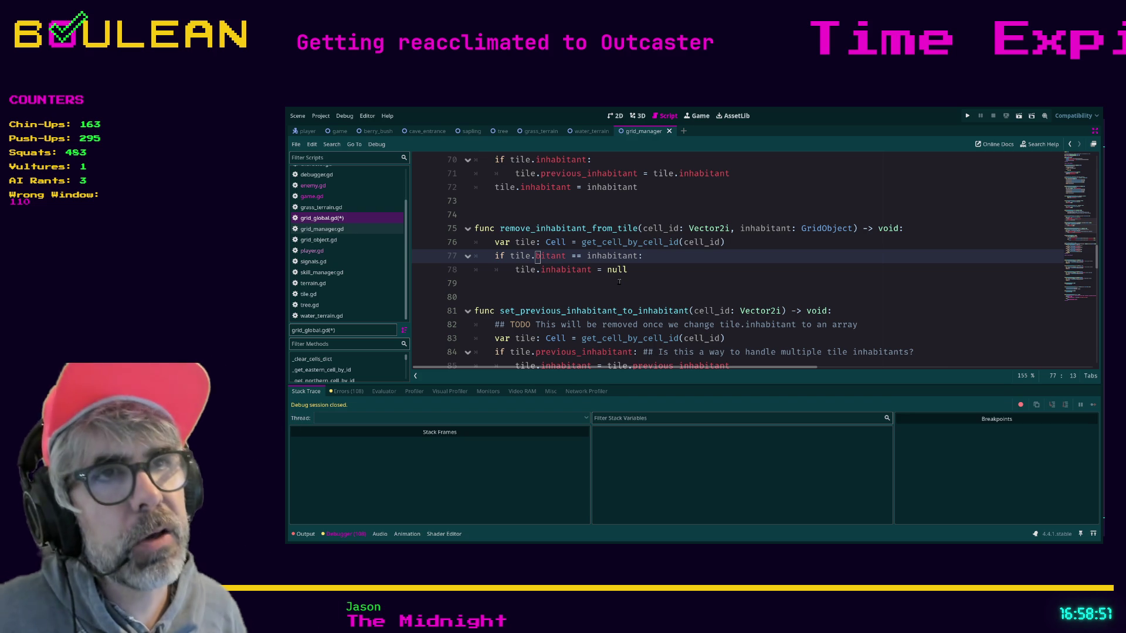
Undo the accidental edits to line 77 and save grid_global.gd.
{"action": "type", "text": "a"}
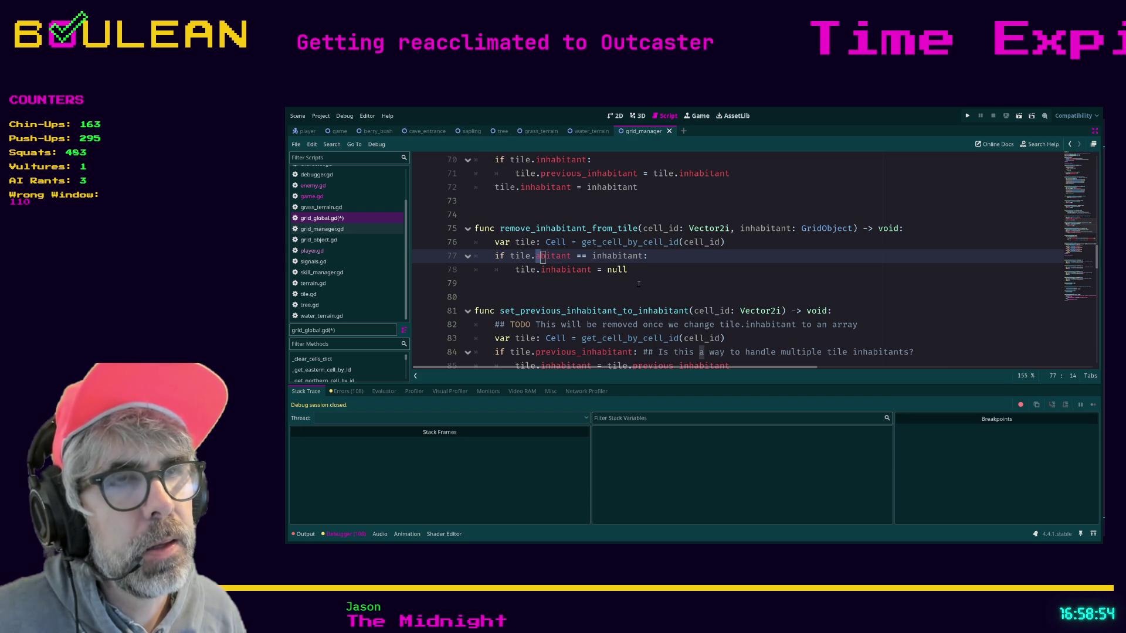
{"action": "key", "text": "ctrl+z"}
{"action": "key", "text": "ctrl+z"}
{"action": "key", "text": "ctrl+z"}
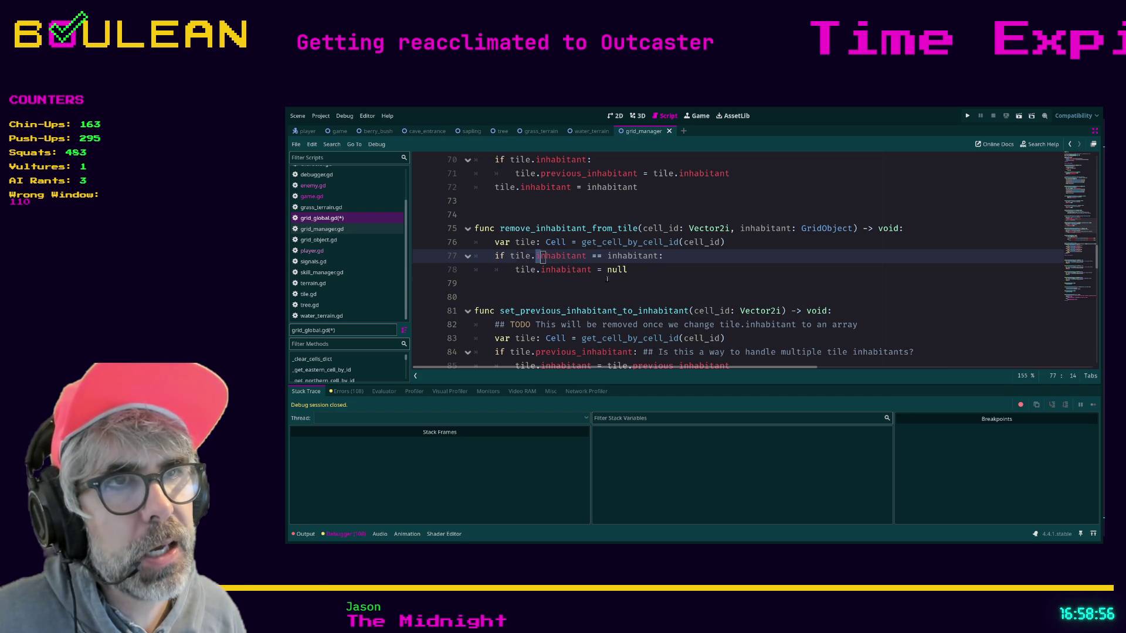
{"action": "left_click", "coordinate": [607, 279]}
{"action": "key", "text": "ctrl+s"}
Remove the variable name 'tile' from the var declaration on line 76.
{"action": "left_click", "coordinate": [527, 244]}
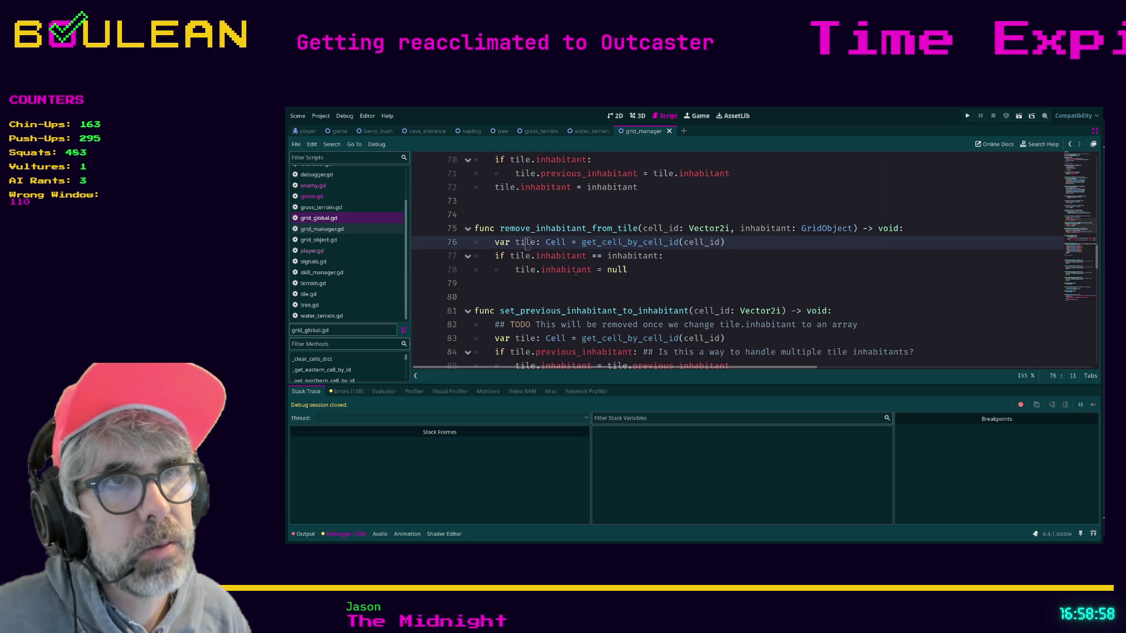
{"action": "key", "text": "BackSpace"}
{"action": "key", "text": "BackSpace"}
{"action": "key", "text": "Delete"}
{"action": "key", "text": "Delete"}
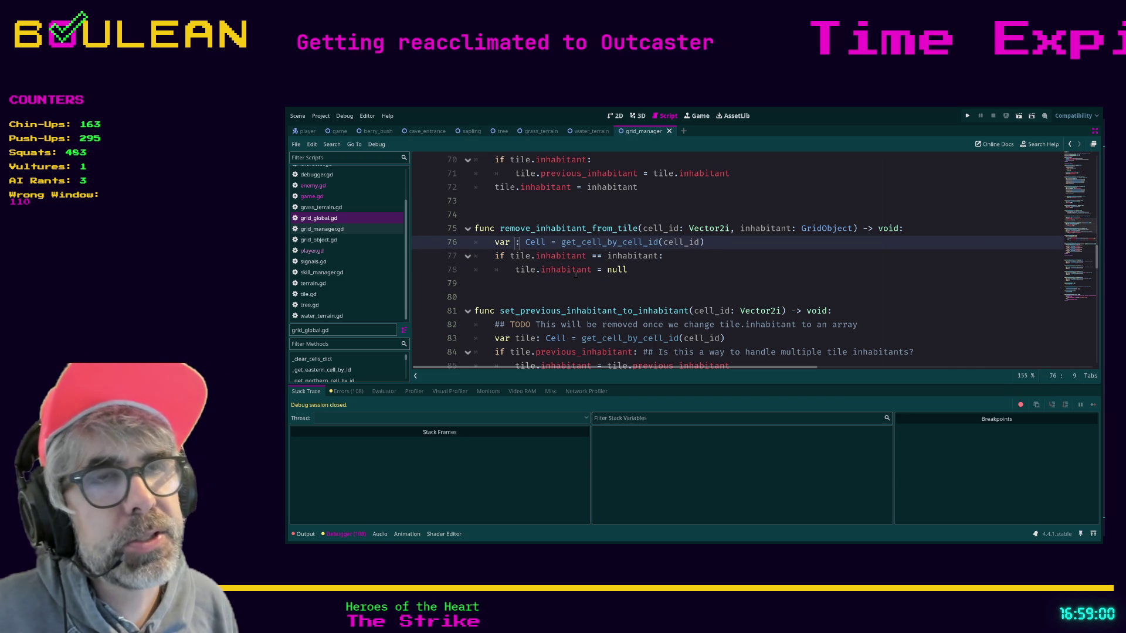
{"action": "type", "text": "e"}
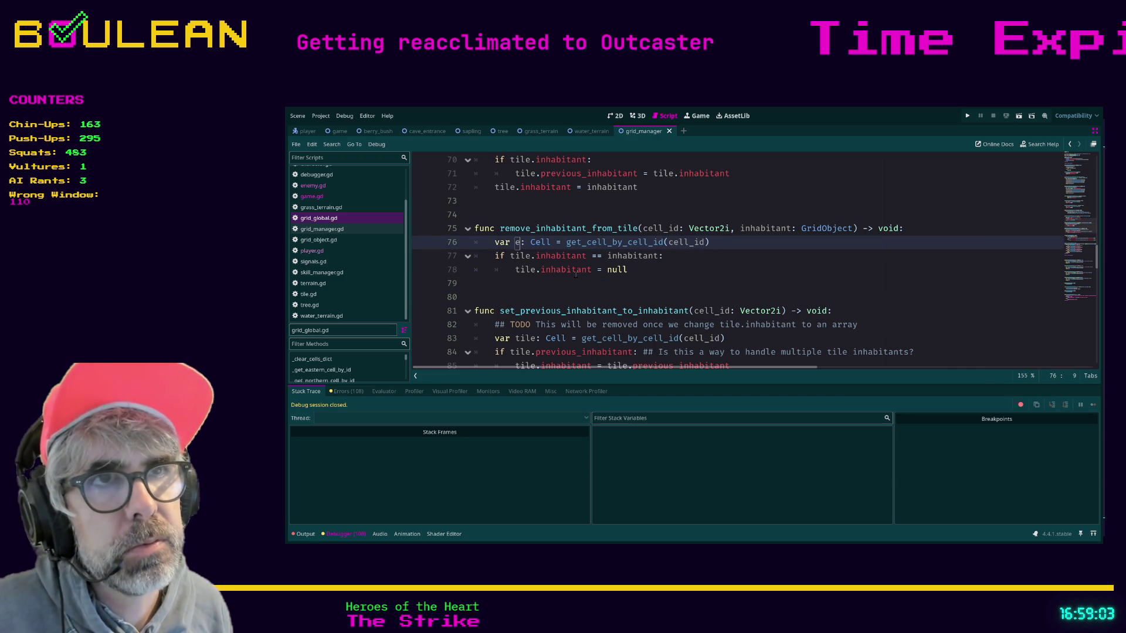
{"action": "key", "text": "BackSpace"}
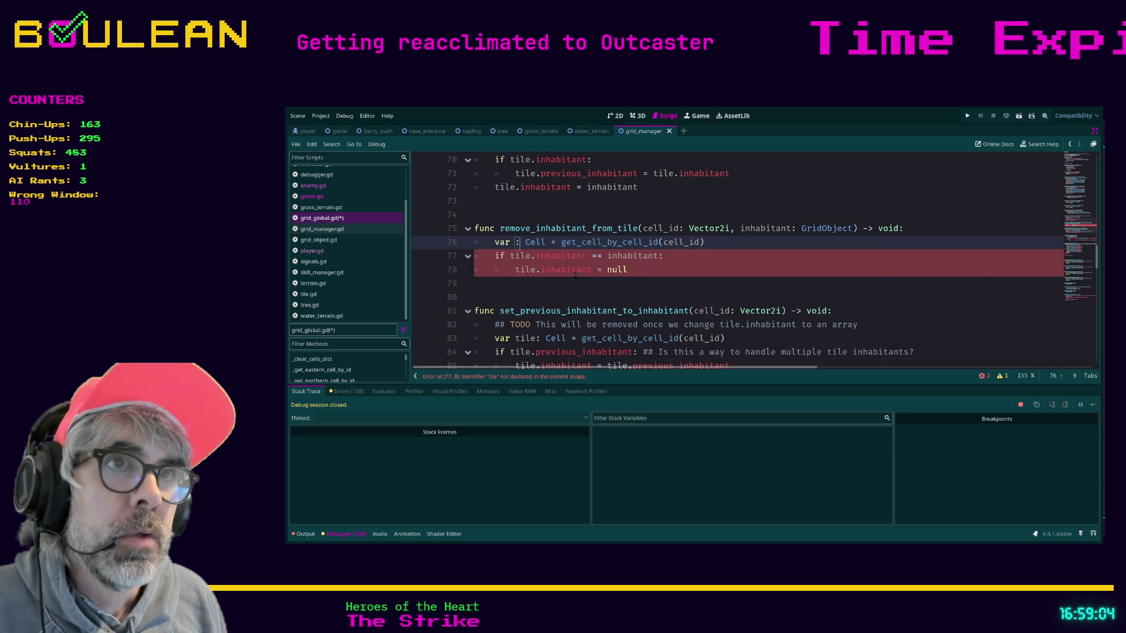
Name the line 76 variable 'cell' and change the line 77 condition from tile to cell.
{"action": "type", "text": "cell"}
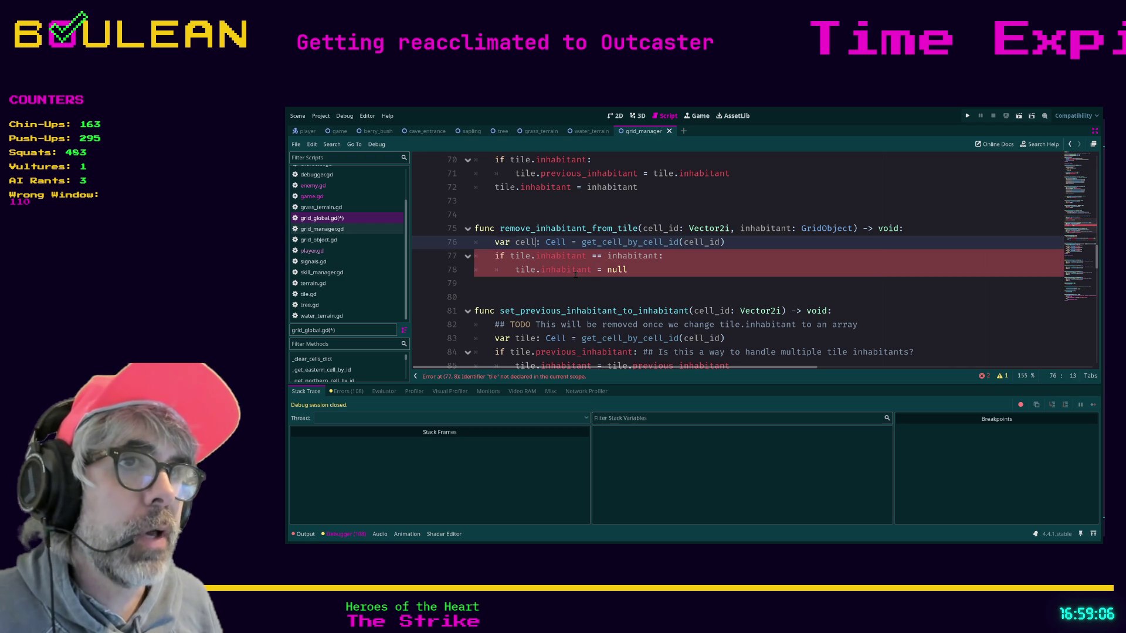
{"action": "left_click", "coordinate": [660, 278]}
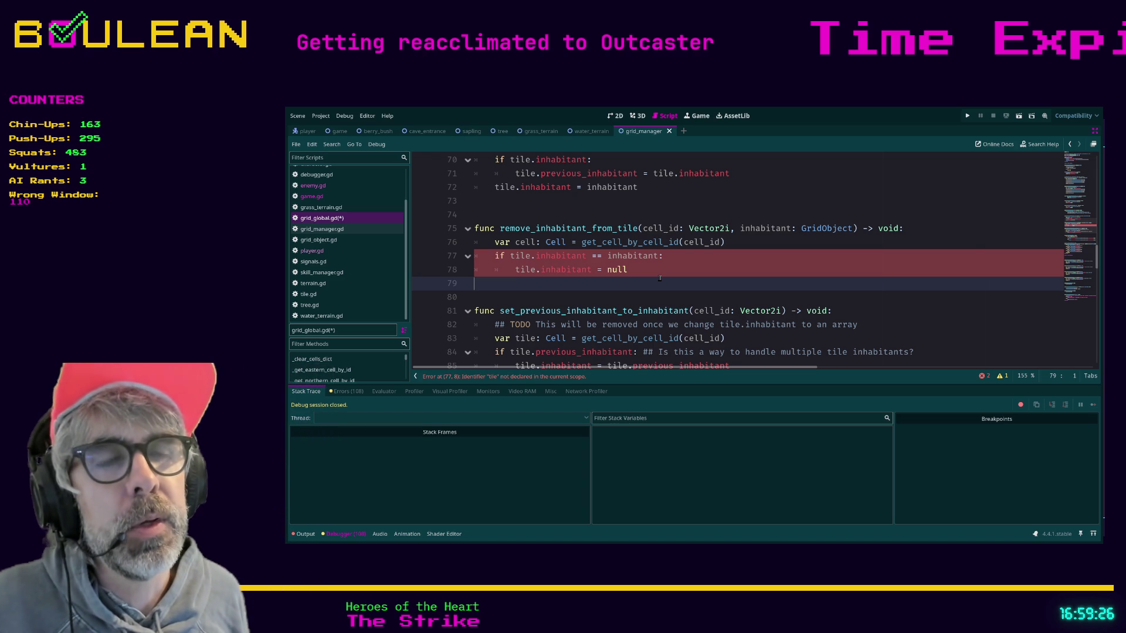
{"action": "key", "text": "Up"}
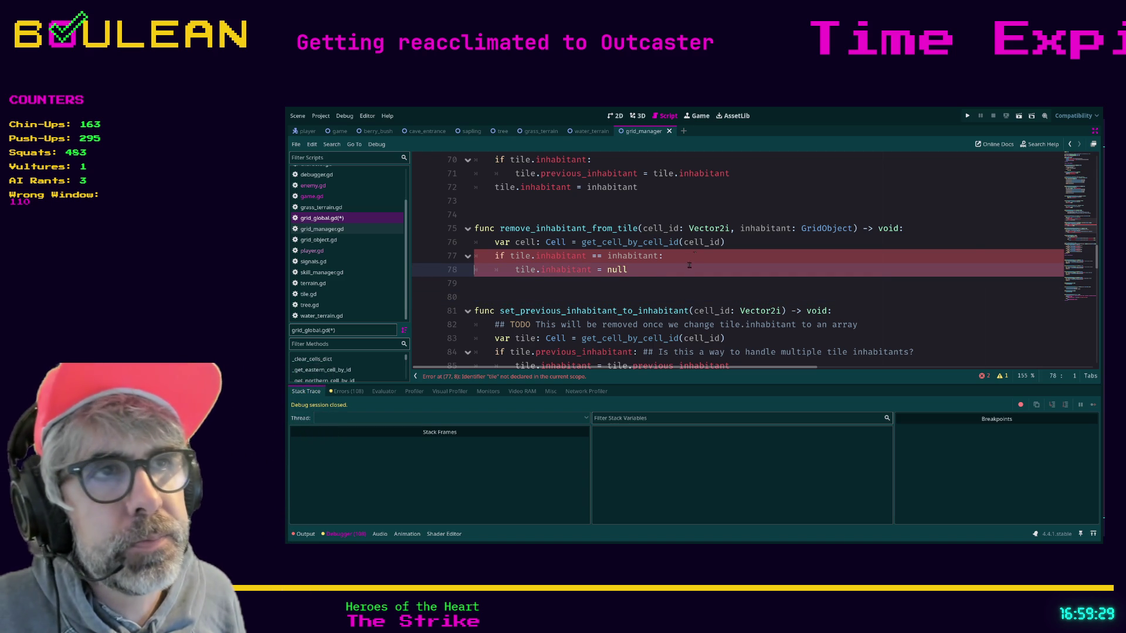
{"action": "left_click", "coordinate": [680, 262]}
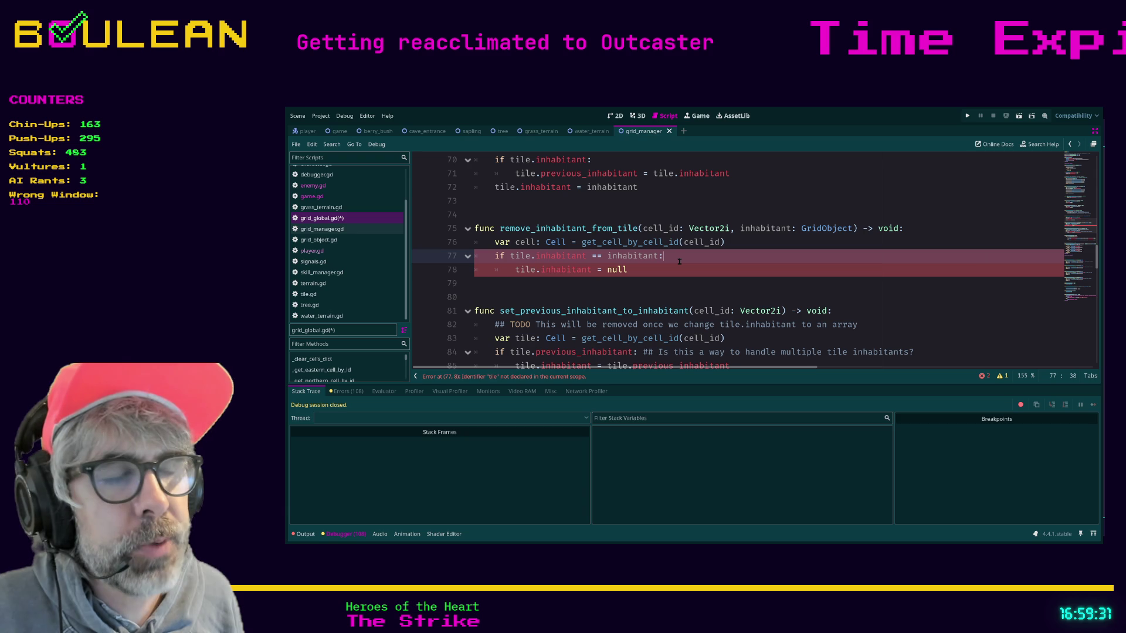
{"action": "left_click_drag", "start_coordinate": [680, 261], "coordinate": [499, 261]}
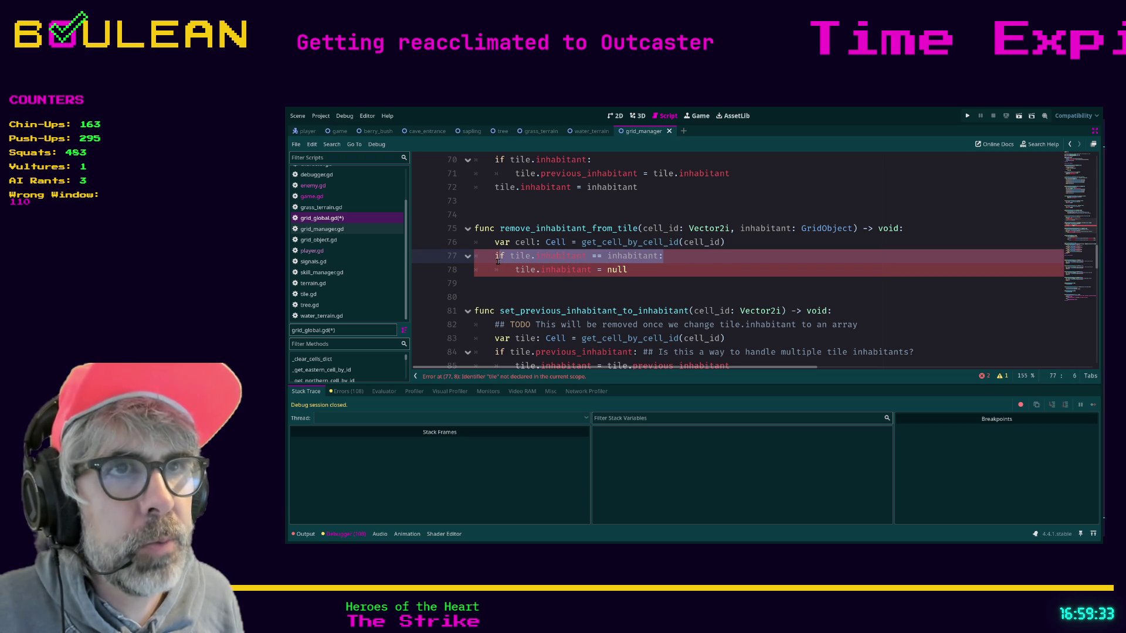
{"action": "left_click", "coordinate": [496, 259]}
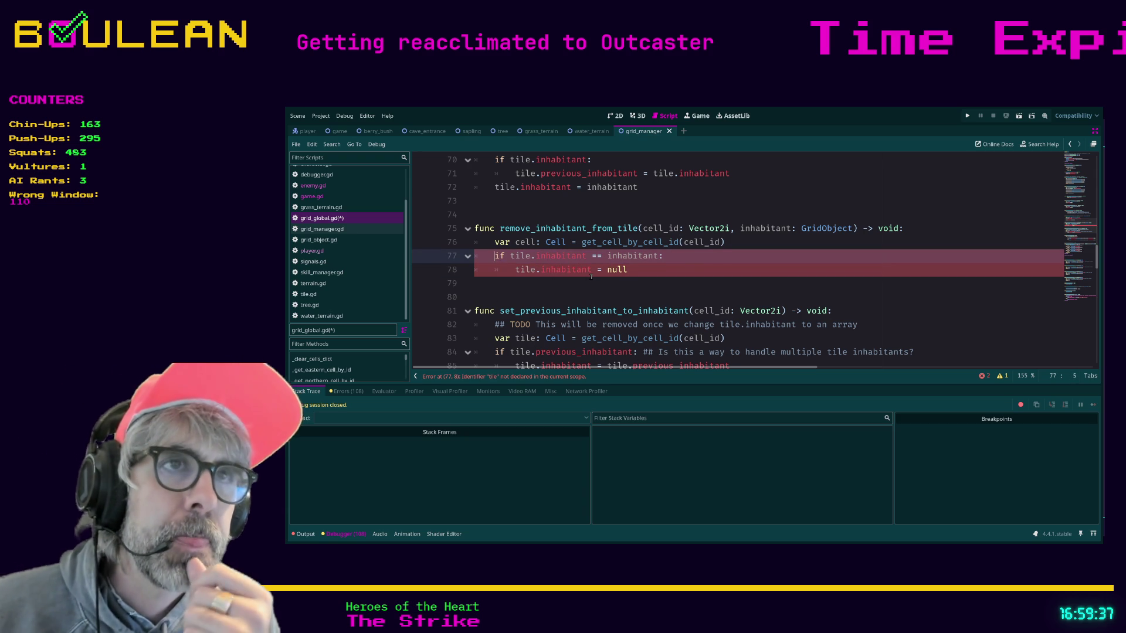
{"action": "key", "text": "ctrl+Right"}
{"action": "key", "text": "ctrl+Right"}
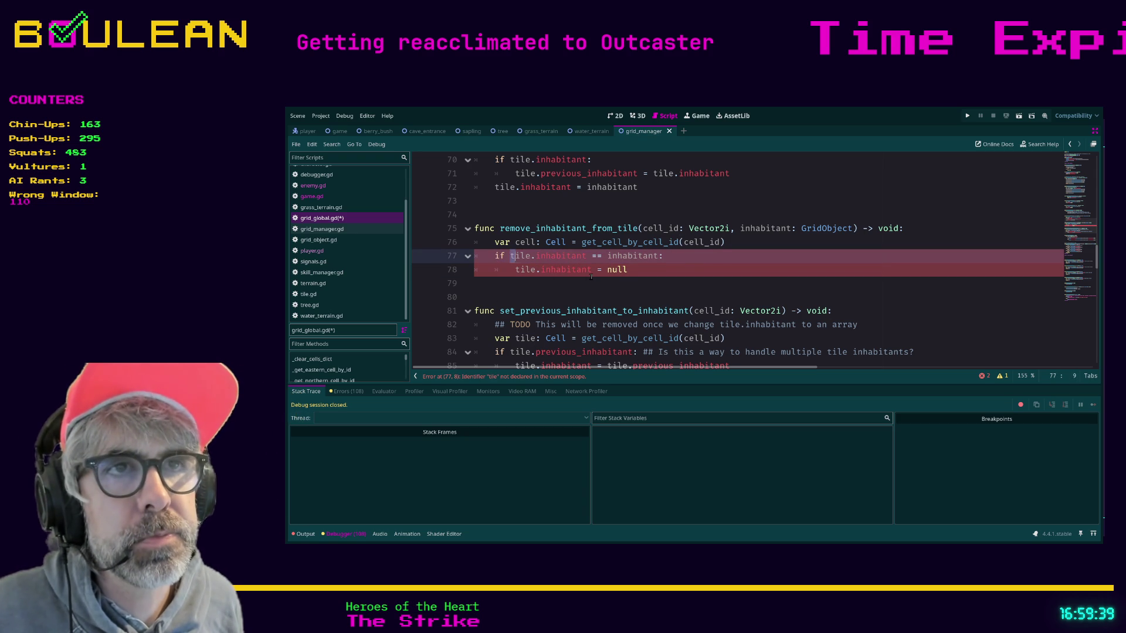
{"action": "key", "text": "ctrl+BackSpace"}
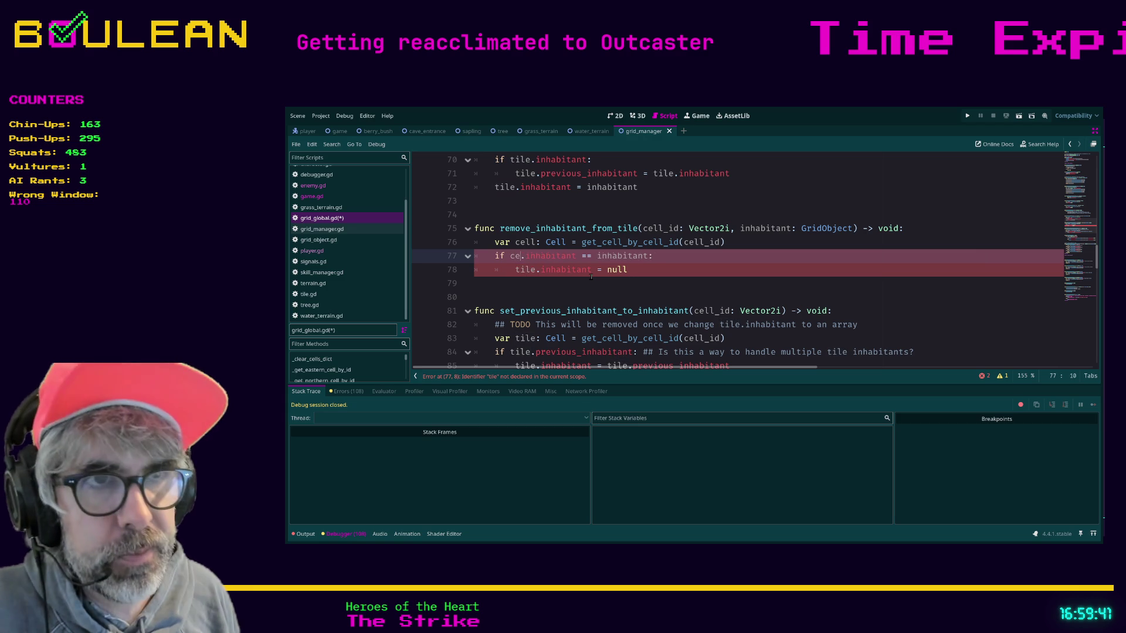
{"action": "type", "text": "cell"}
{"action": "key", "text": "Escape"}
Replace 'tile' with 'cell' on line 78 so it uses cell.inhabitant.
{"action": "key", "text": "Down"}
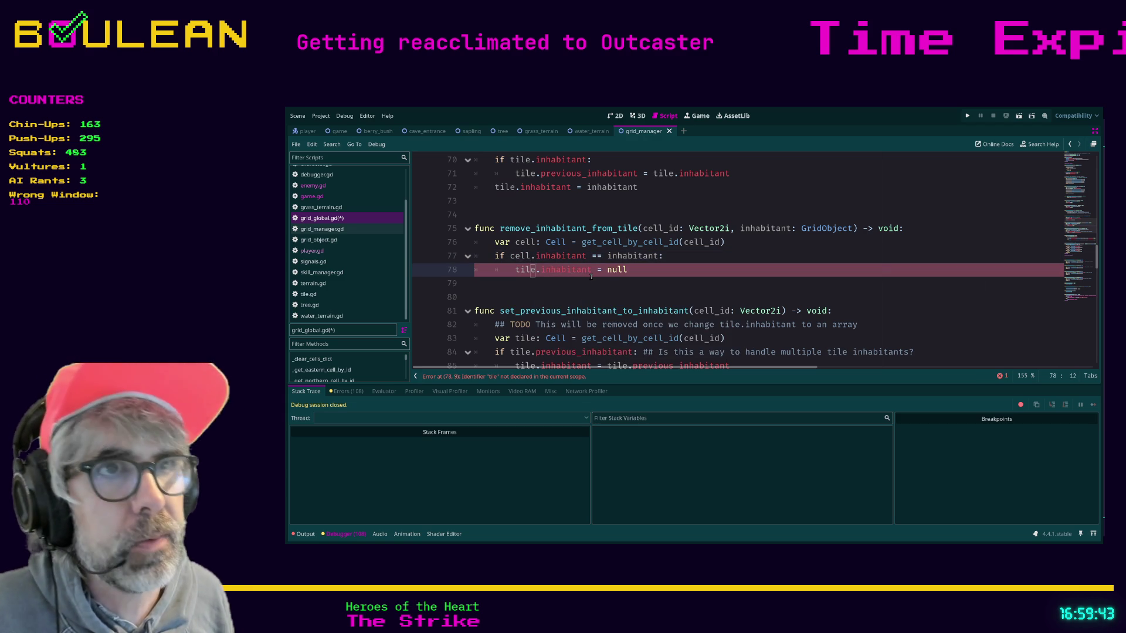
{"action": "key", "text": "Left"}
{"action": "key", "text": "Left"}
{"action": "key", "text": "Delete"}
{"action": "key", "text": "Delete"}
{"action": "key", "text": "Delete"}
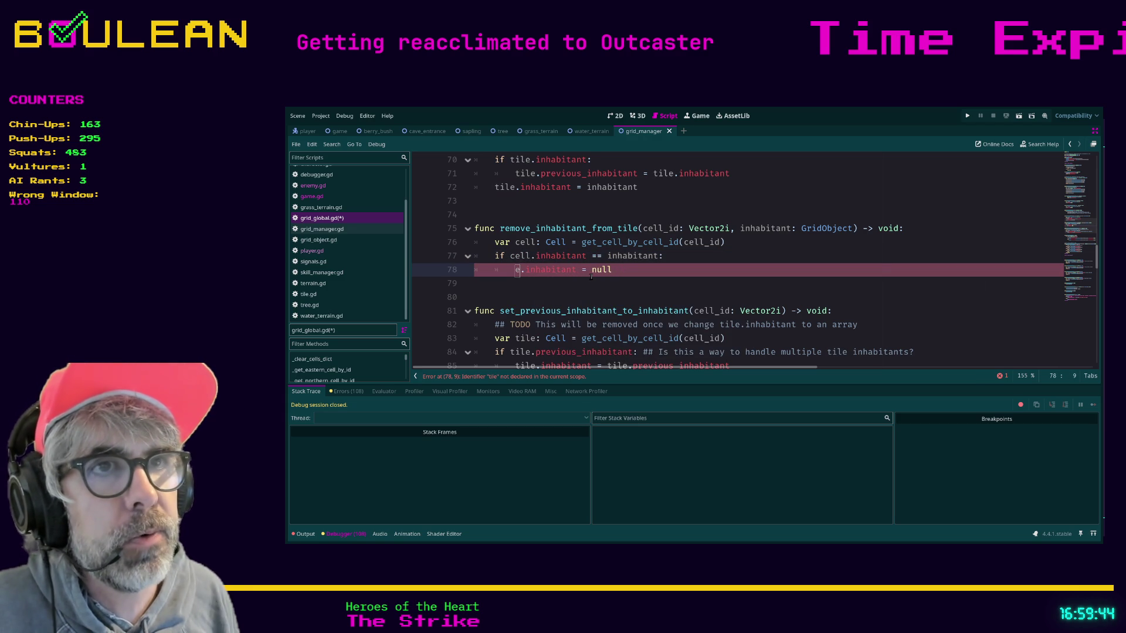
{"action": "type", "text": "cell"}
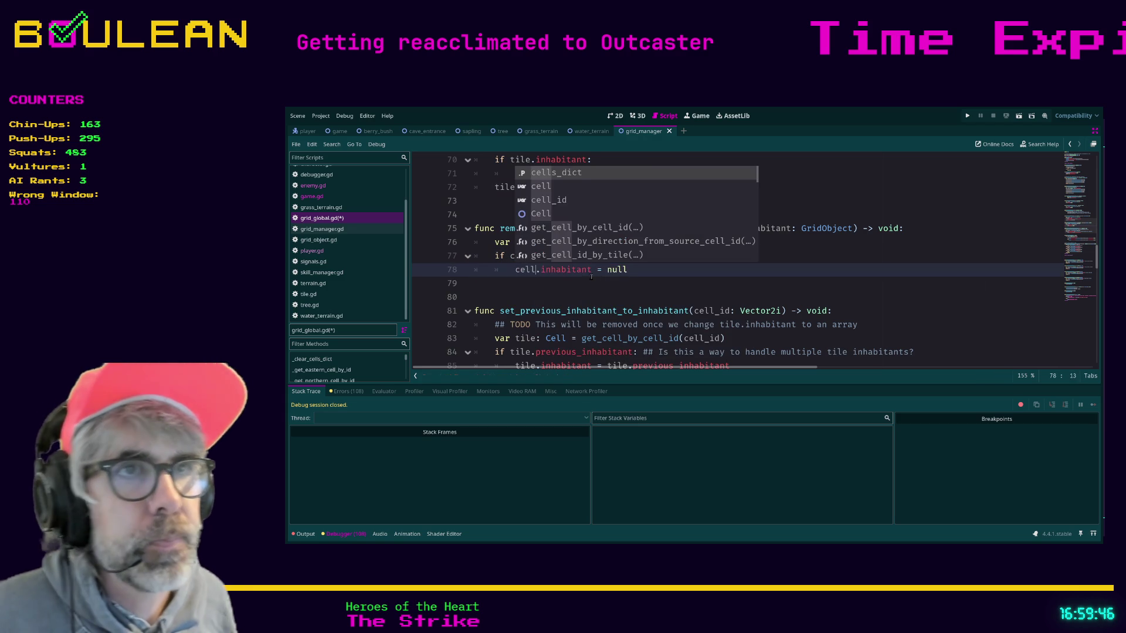
{"action": "left_click", "coordinate": [532, 284]}
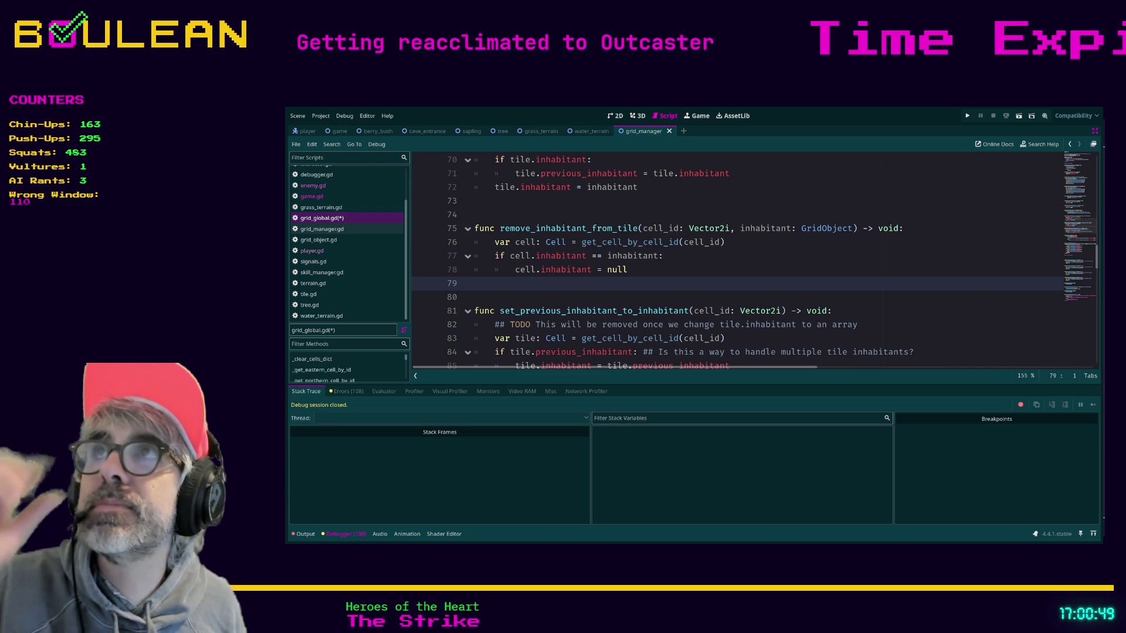
Save the edited grid_global.gd script.
{"action": "left_click", "coordinate": [590, 291]}
{"action": "key", "text": "ctrl+s"}
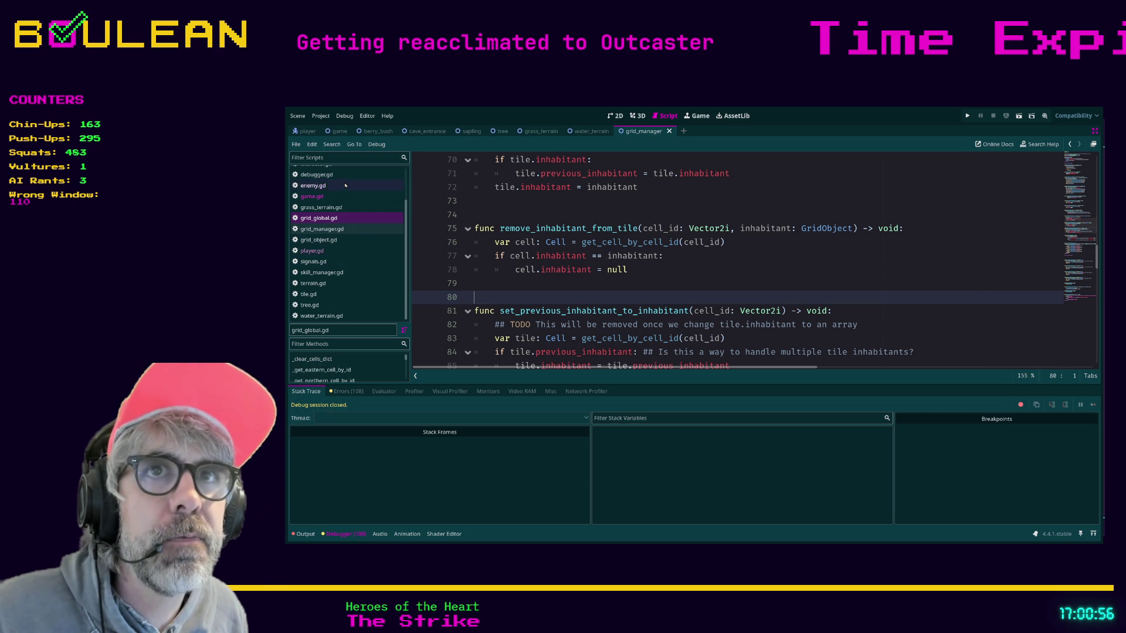
{"action": "scroll", "coordinate": [346, 192], "scroll_direction": "up", "scroll_amount": 2}
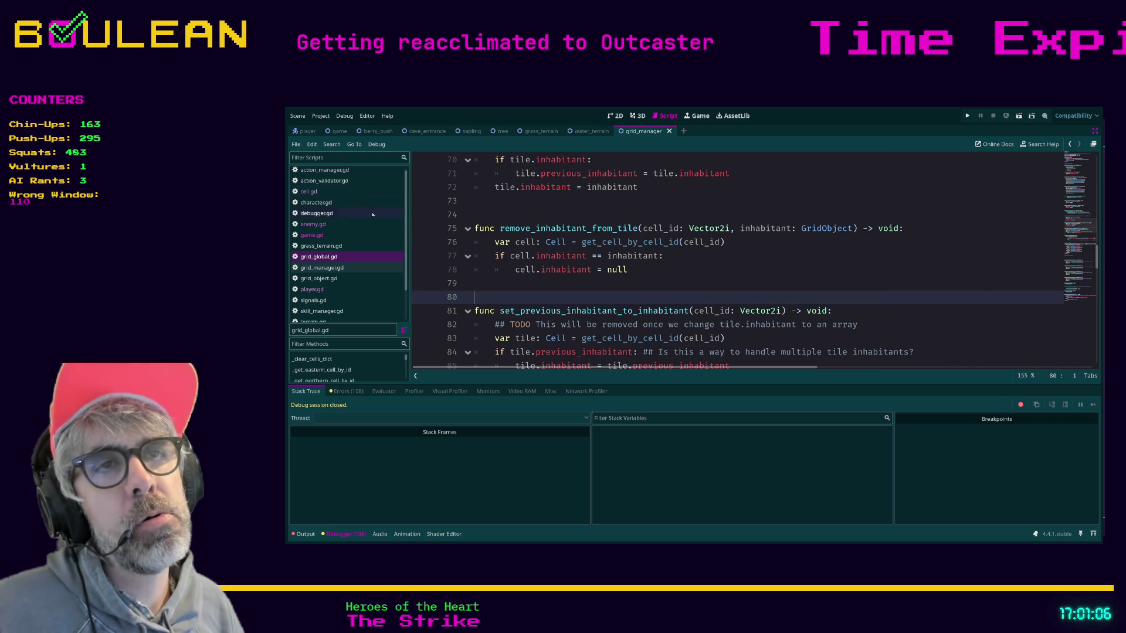
Search all project scripts for remove_inhabitant, finding 4 matches in 3 files.
{"action": "left_click", "coordinate": [496, 270]}
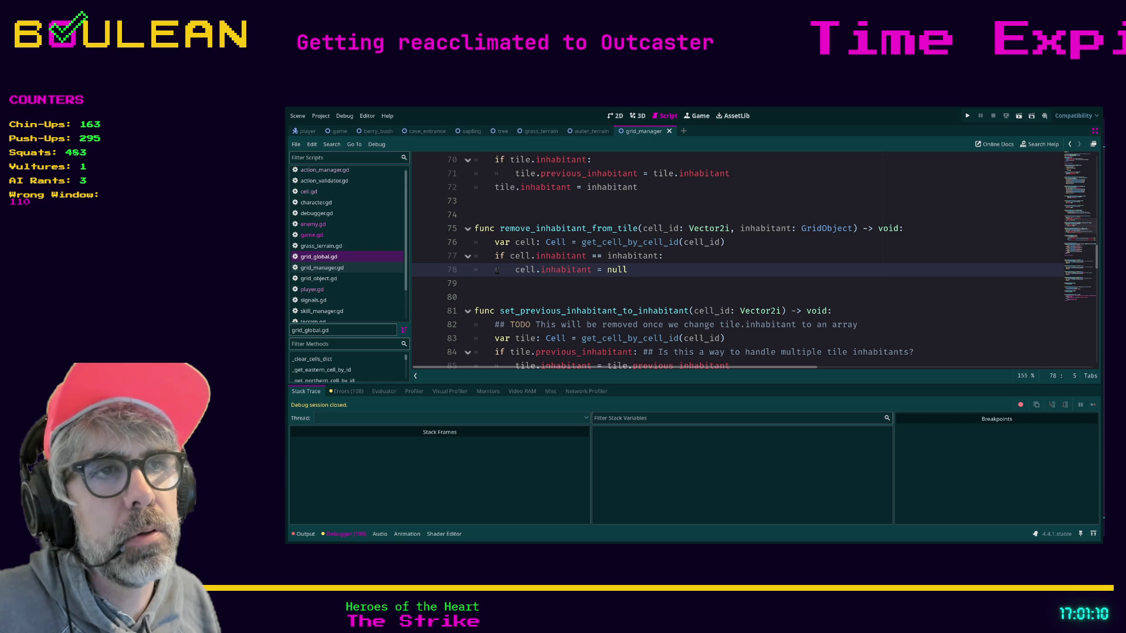
{"action": "key", "text": "ctrl+shift+f"}
{"action": "key", "text": "Return"}
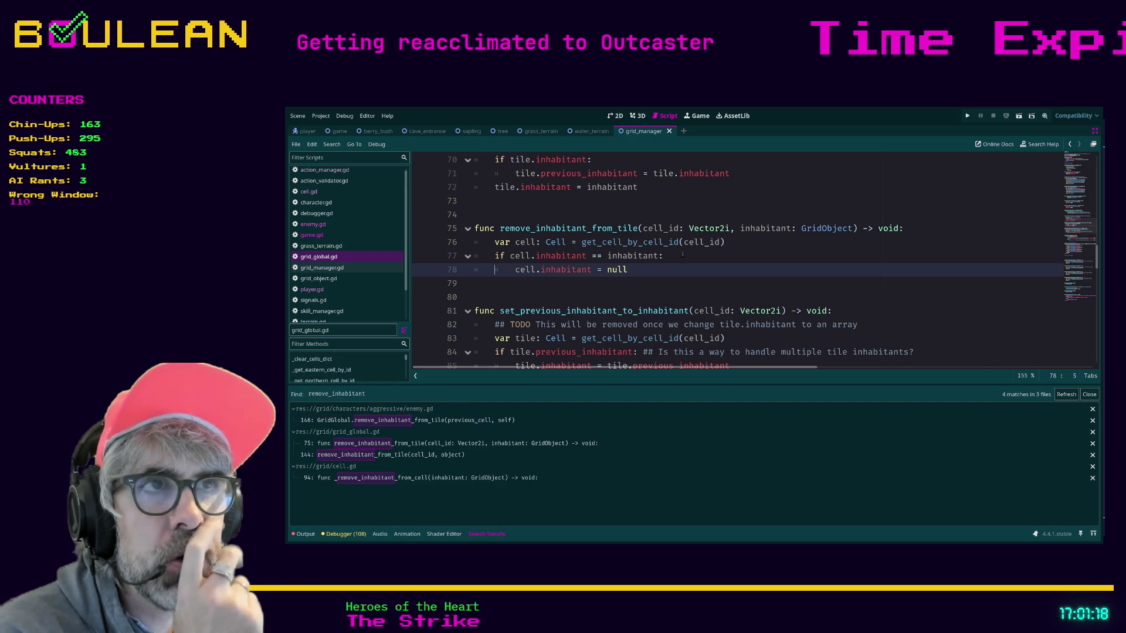
Rename the function on line 75 of grid_global.gd to remove_inhabitant_from_cell.
{"action": "left_click", "coordinate": [640, 228]}
{"action": "key", "text": "BackSpace"}
{"action": "key", "text": "BackSpace"}
{"action": "key", "text": "BackSpace"}
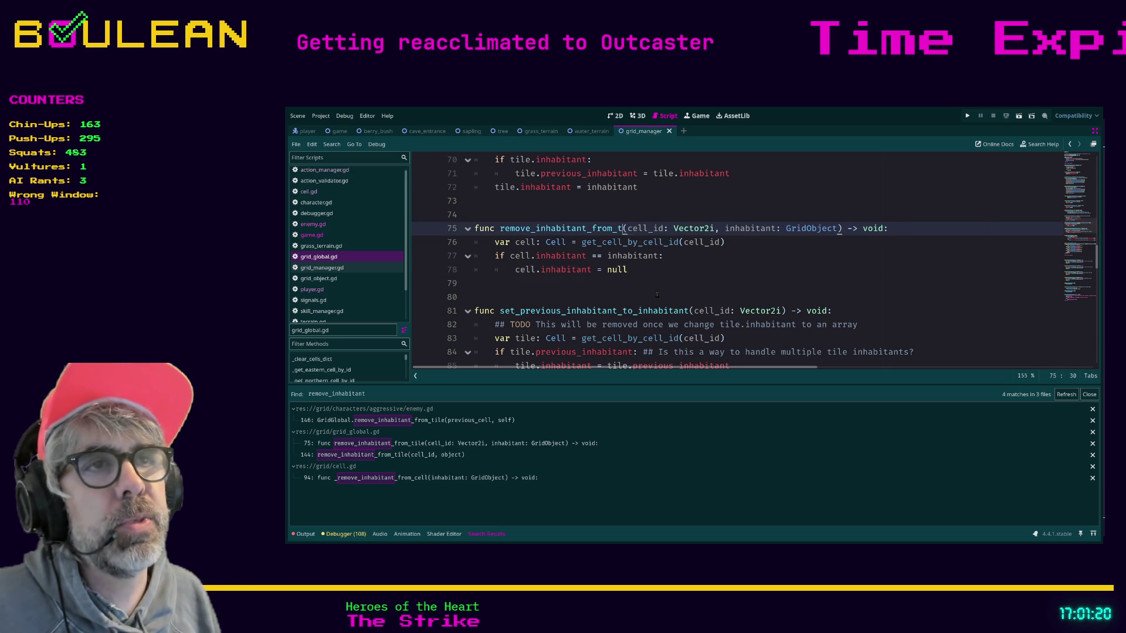
{"action": "type", "text": "cell"}
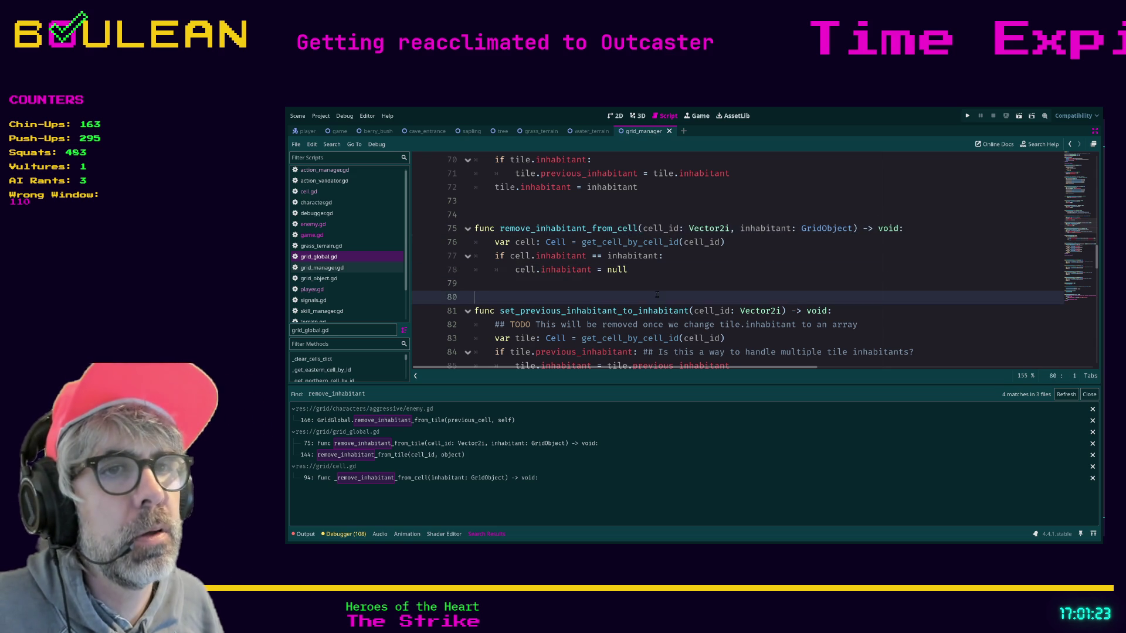
Change enemy.gd's line 146 call to GridGlobal.remove_inhabitant_from_cell and save the script.
{"action": "left_click", "coordinate": [455, 421]}
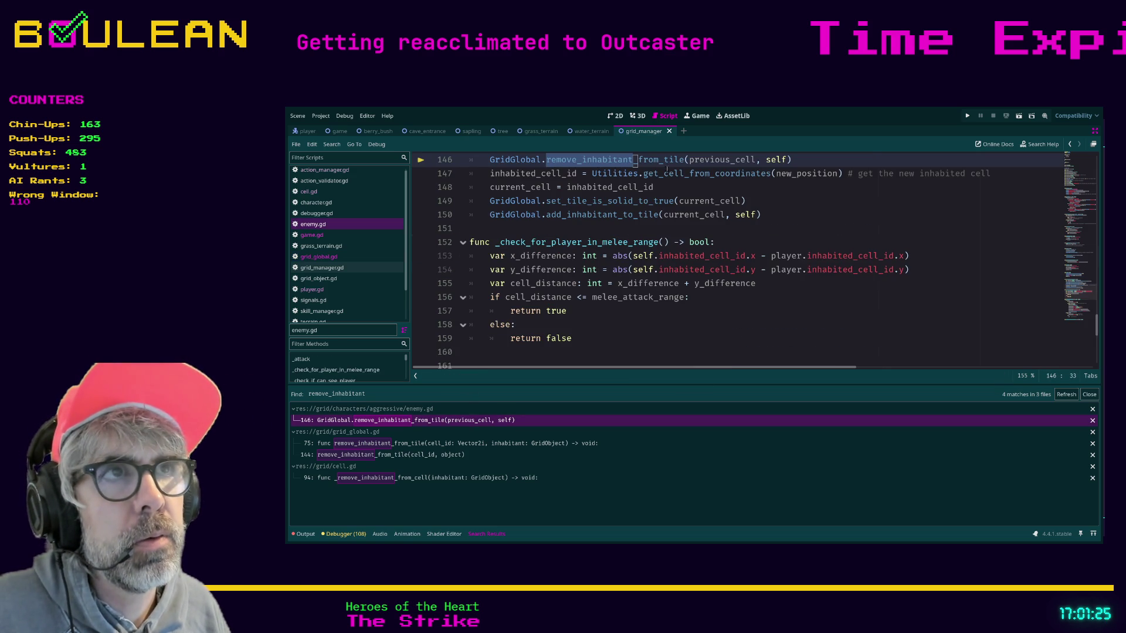
{"action": "left_click", "coordinate": [686, 160]}
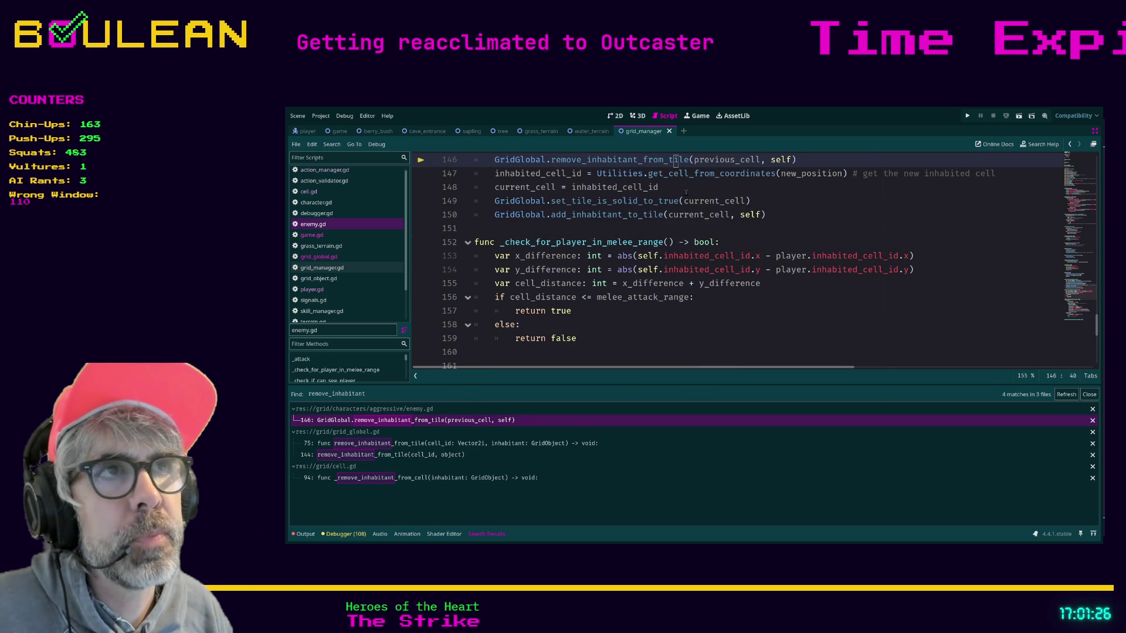
{"action": "key", "text": "BackSpace"}
{"action": "key", "text": "BackSpace"}
{"action": "key", "text": "BackSpace"}
{"action": "key", "text": "Delete"}
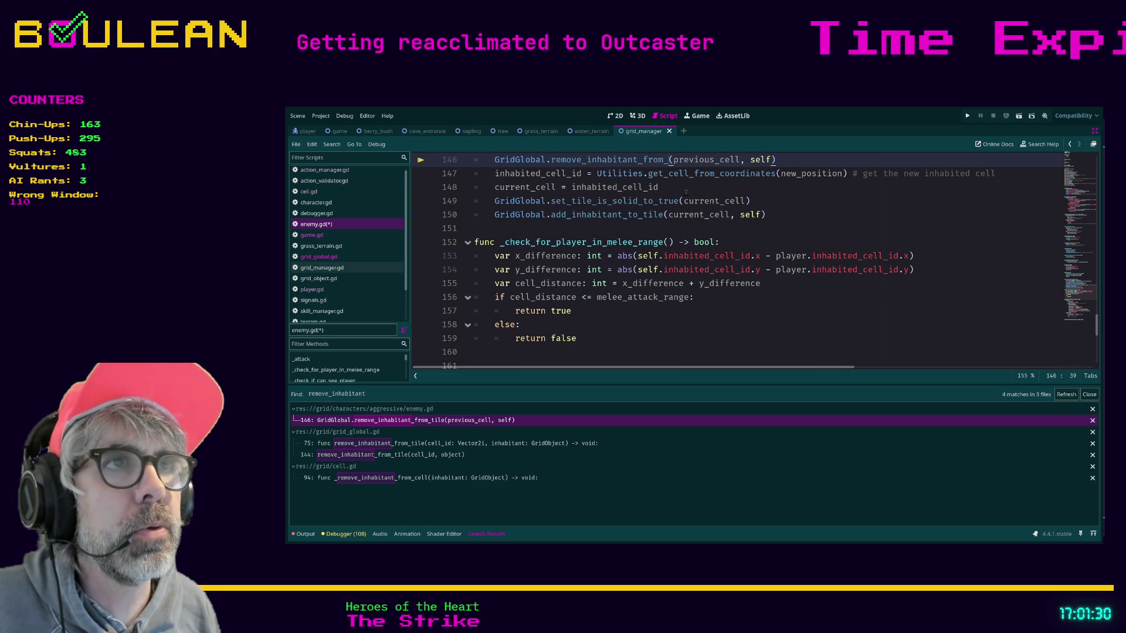
{"action": "type", "text": "cell"}
{"action": "left_click", "coordinate": [877, 222]}
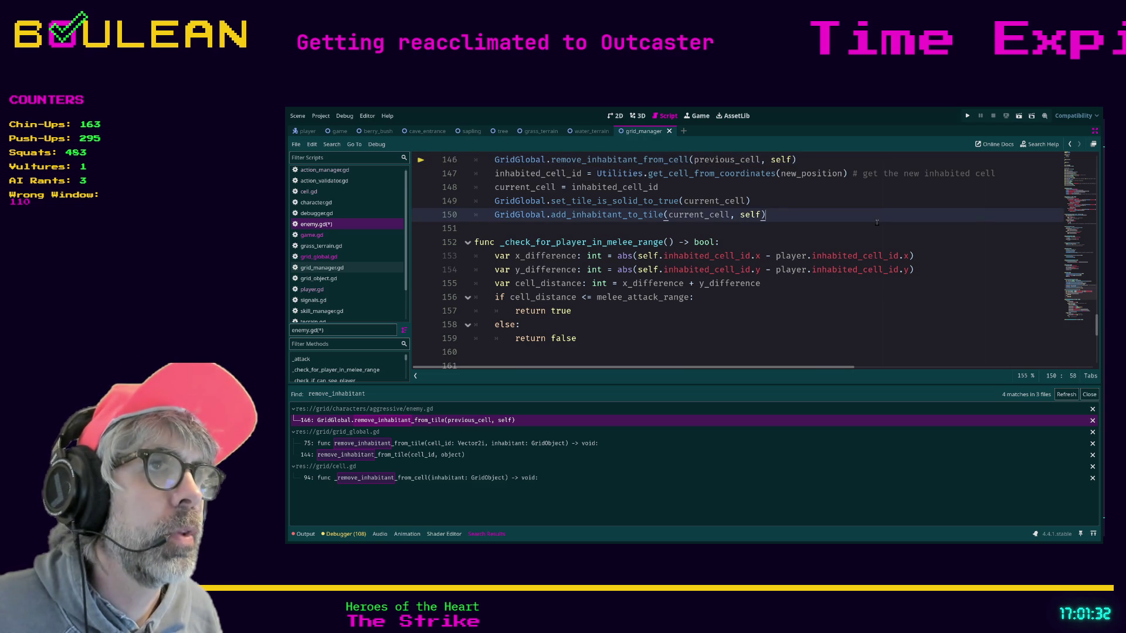
{"action": "key", "text": "ctrl+s"}
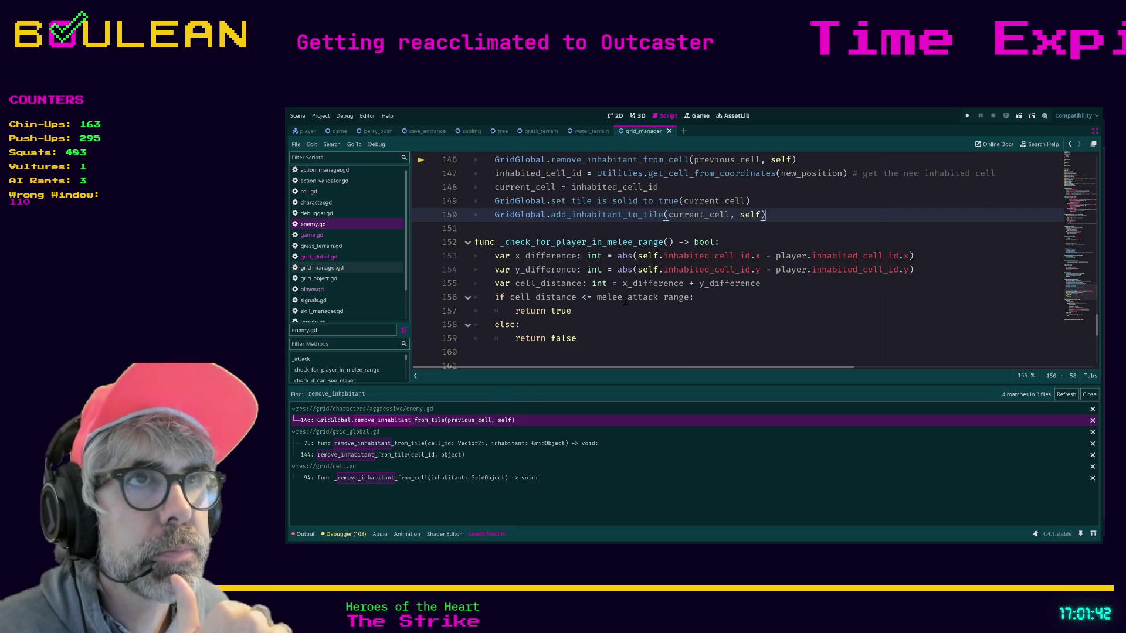
{"action": "scroll", "coordinate": [625, 302], "scroll_direction": "up", "scroll_amount": 3}
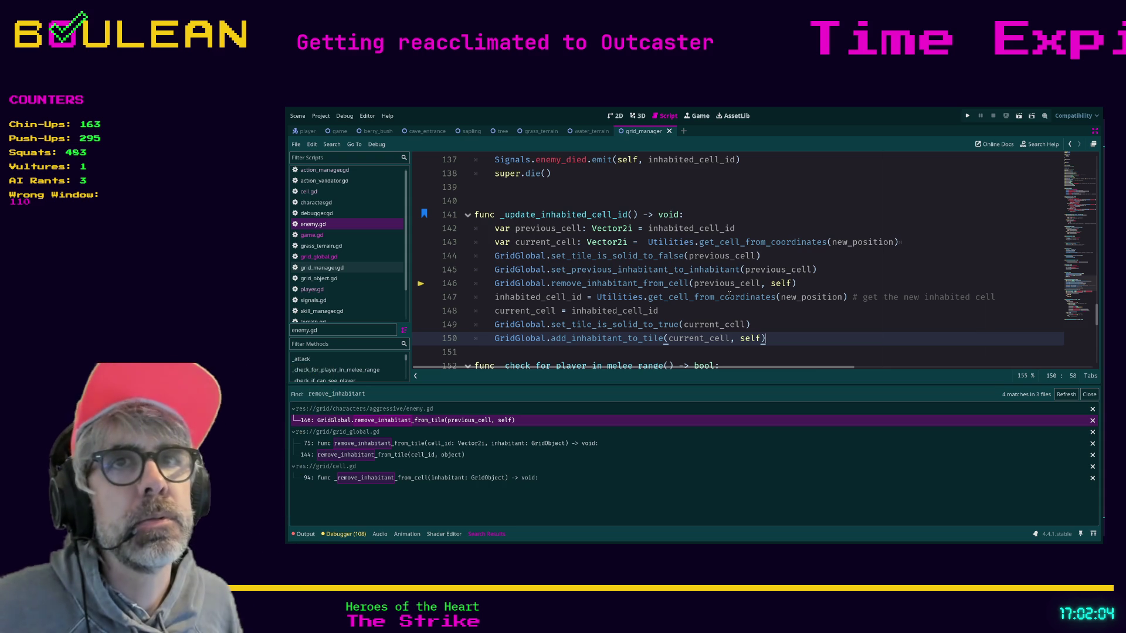
Open cell.gd, scroll down to add_inhabitant_to_cell, and select its inhabitants_array append line.
{"action": "left_click", "coordinate": [309, 192]}
{"action": "scroll", "coordinate": [654, 299], "scroll_direction": "up", "scroll_amount": 15}
{"action": "scroll", "coordinate": [654, 299], "scroll_direction": "down", "scroll_amount": 3}
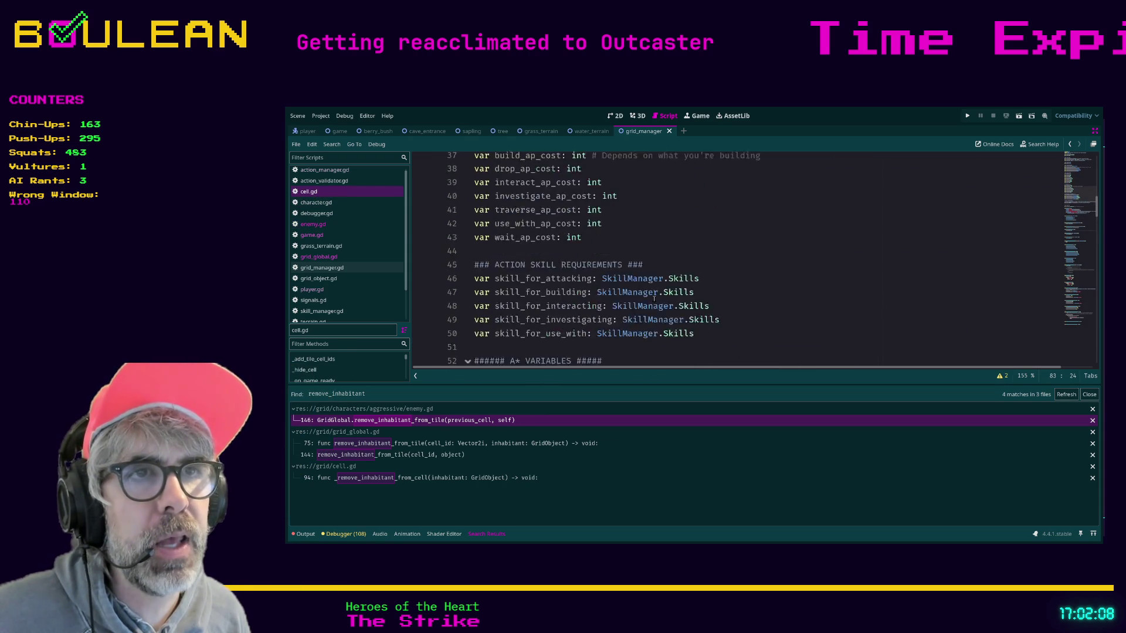
{"action": "scroll", "coordinate": [654, 299], "scroll_direction": "down", "scroll_amount": 2}
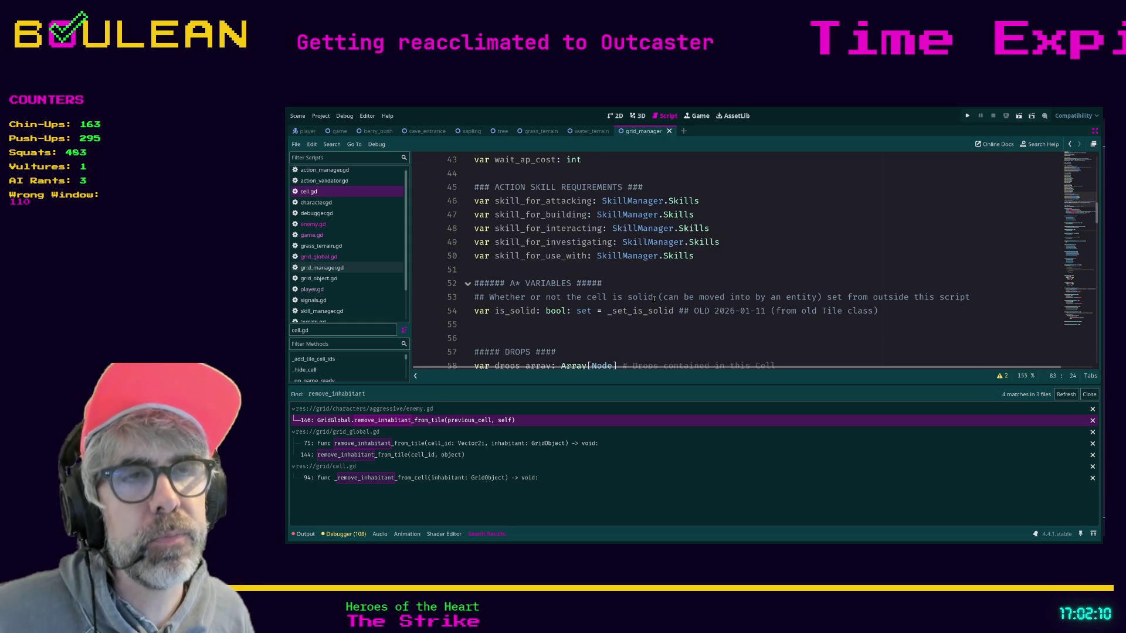
{"action": "scroll", "coordinate": [654, 299], "scroll_direction": "down", "scroll_amount": 1}
{"action": "scroll", "coordinate": [653, 299], "scroll_direction": "down", "scroll_amount": 2}
{"action": "scroll", "coordinate": [654, 299], "scroll_direction": "up", "scroll_amount": 5}
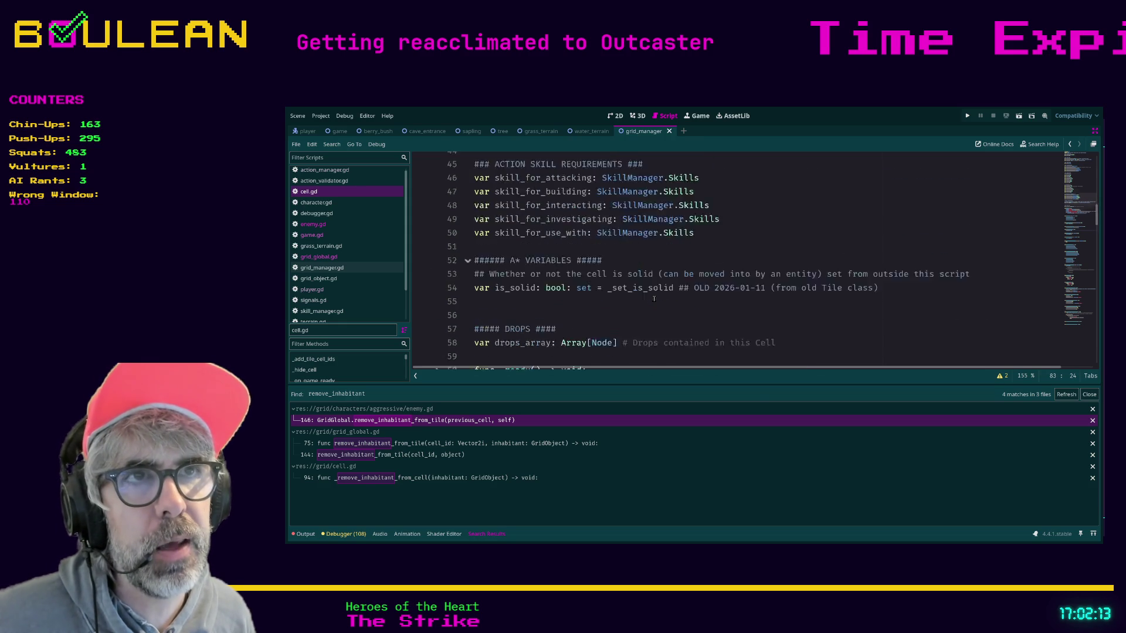
{"action": "scroll", "coordinate": [654, 299], "scroll_direction": "up", "scroll_amount": 2}
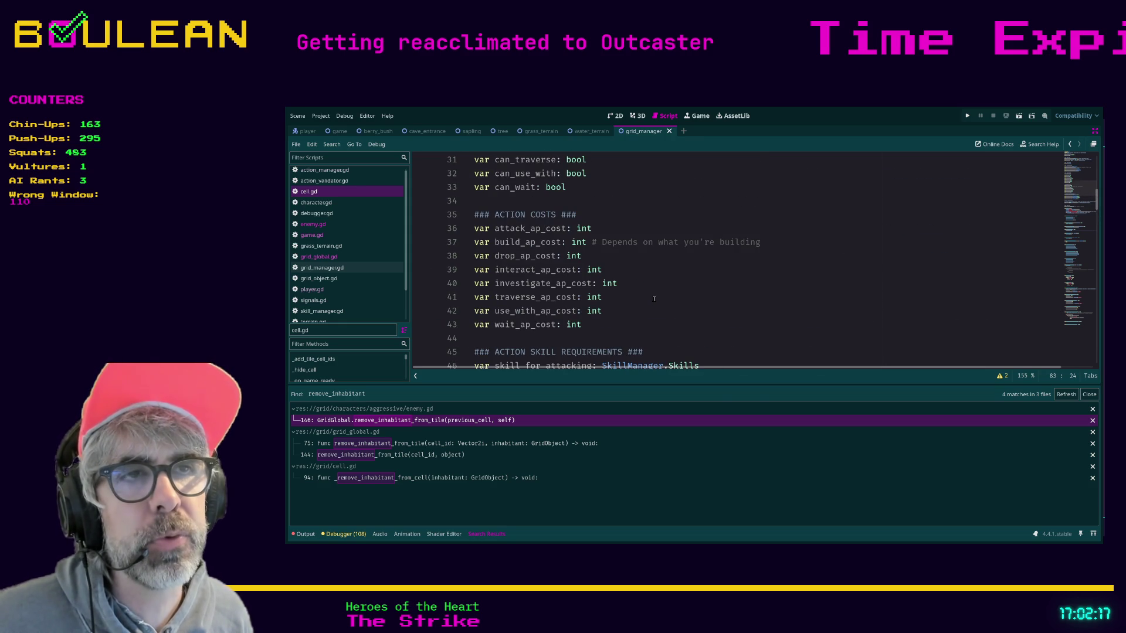
{"action": "scroll", "coordinate": [654, 299], "scroll_direction": "up", "scroll_amount": 6}
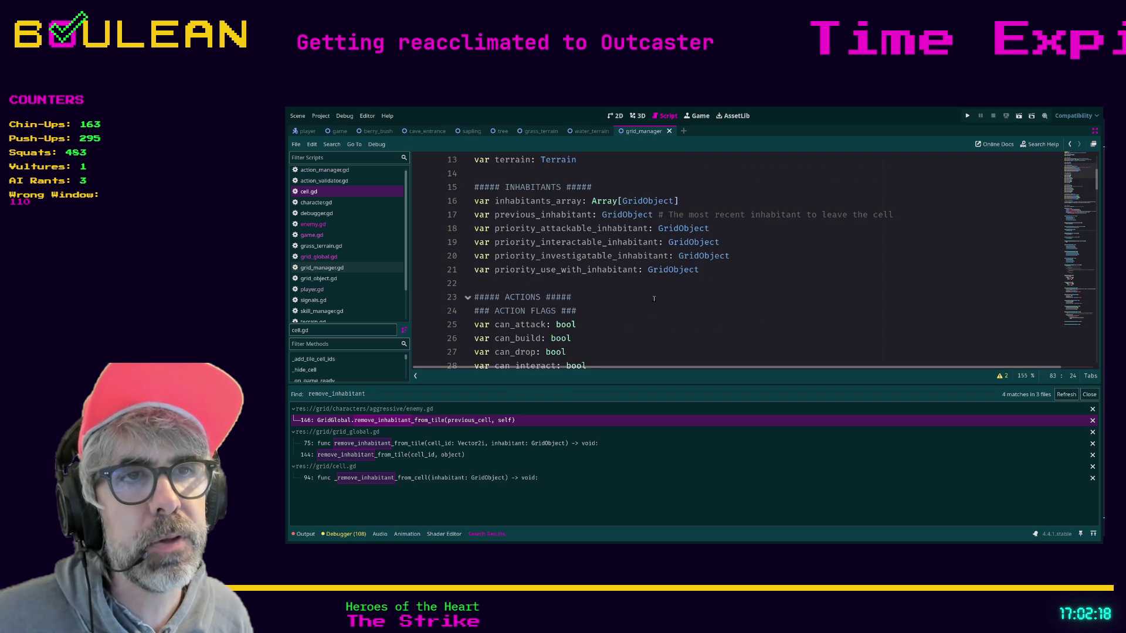
{"action": "scroll", "coordinate": [653, 299], "scroll_direction": "down", "scroll_amount": 2}
{"action": "scroll", "coordinate": [654, 299], "scroll_direction": "down", "scroll_amount": 1}
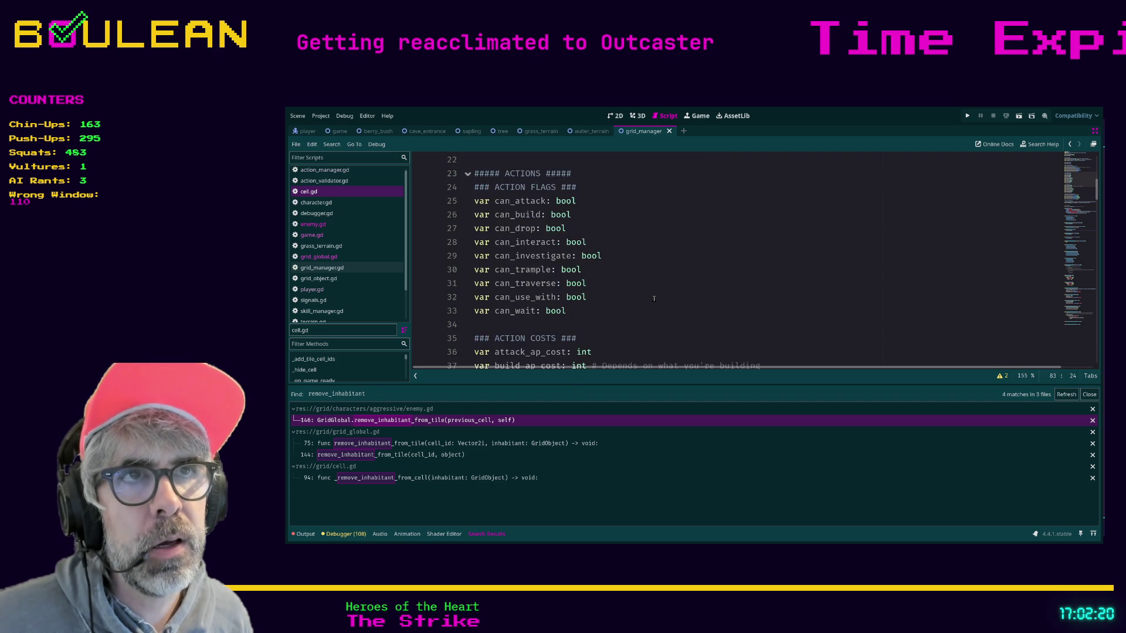
{"action": "scroll", "coordinate": [653, 299], "scroll_direction": "up", "scroll_amount": 4}
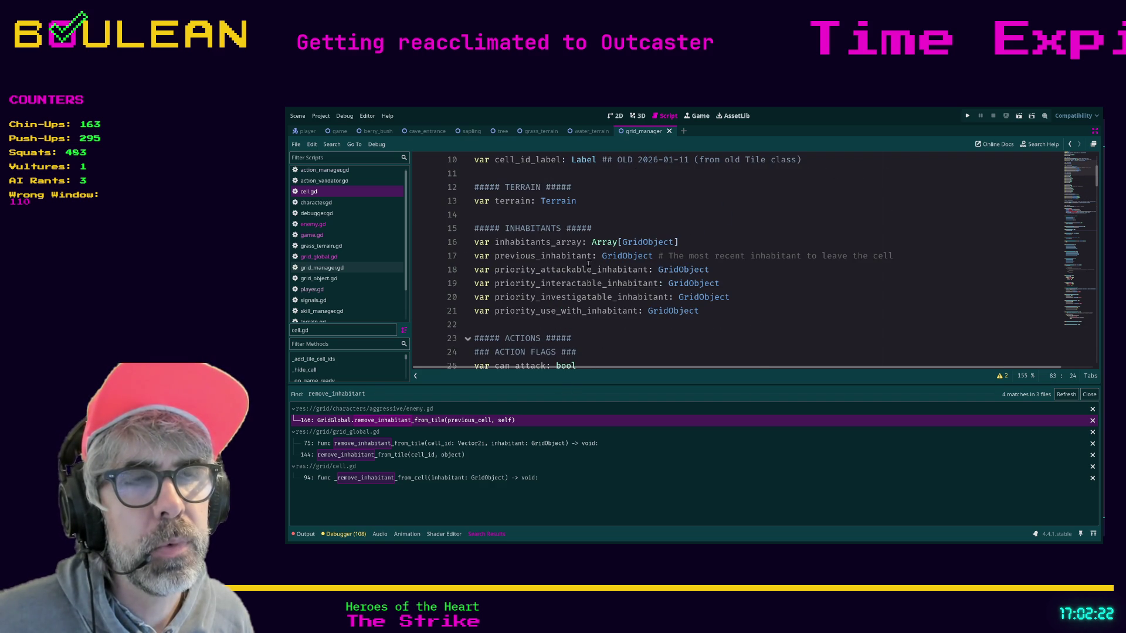
{"action": "scroll", "coordinate": [588, 264], "scroll_direction": "down", "scroll_amount": 8}
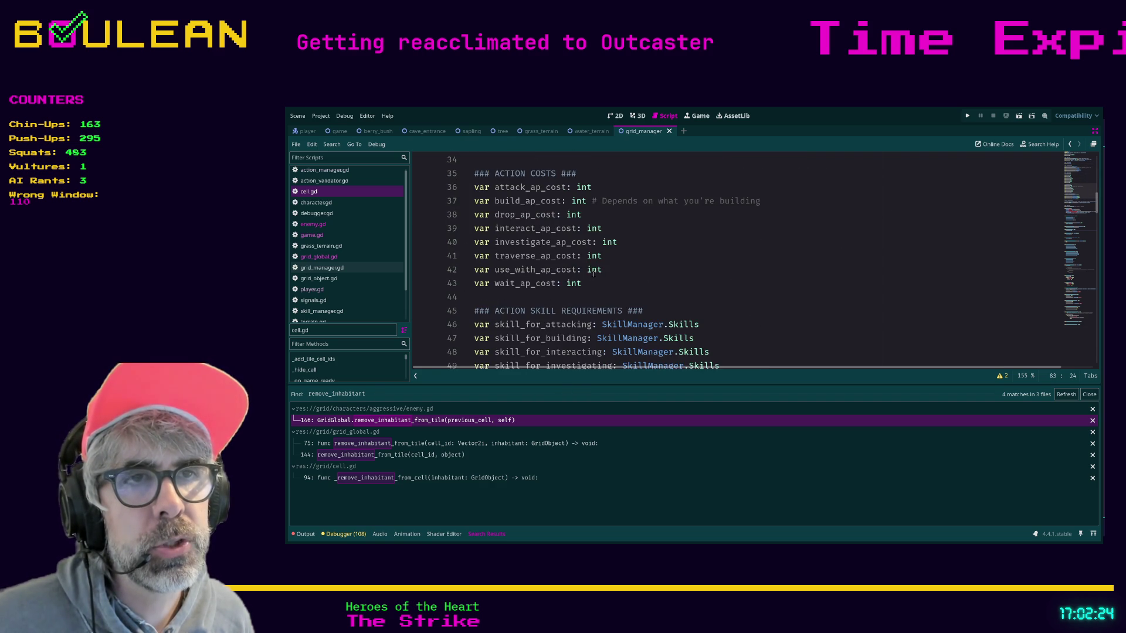
{"action": "scroll", "coordinate": [593, 273], "scroll_direction": "down", "scroll_amount": 4}
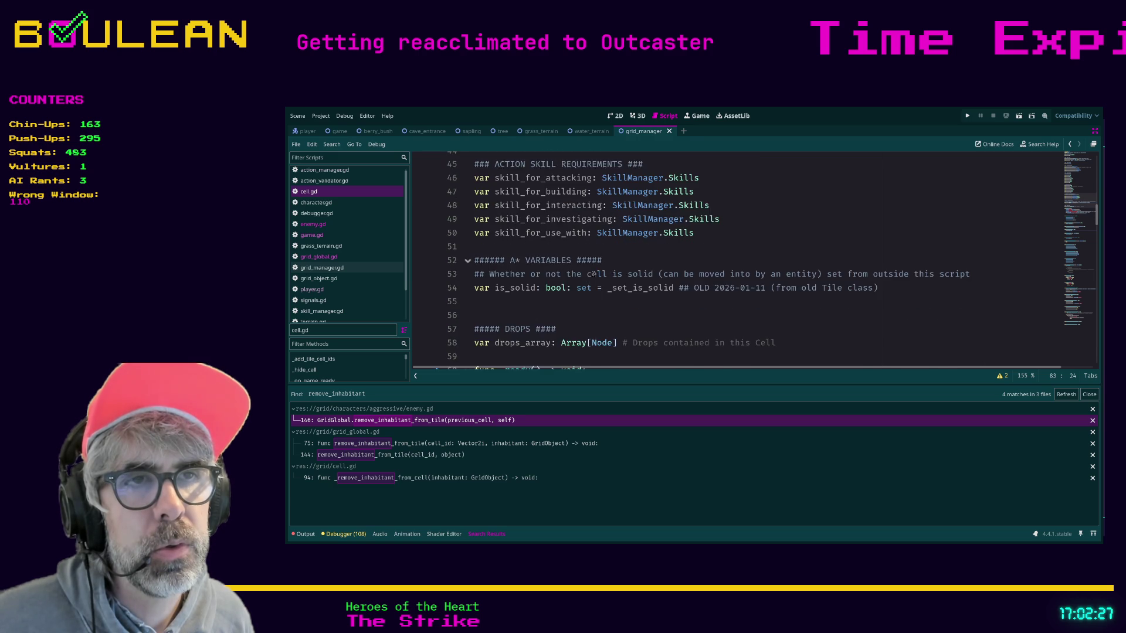
{"action": "scroll", "coordinate": [593, 274], "scroll_direction": "down", "scroll_amount": 4}
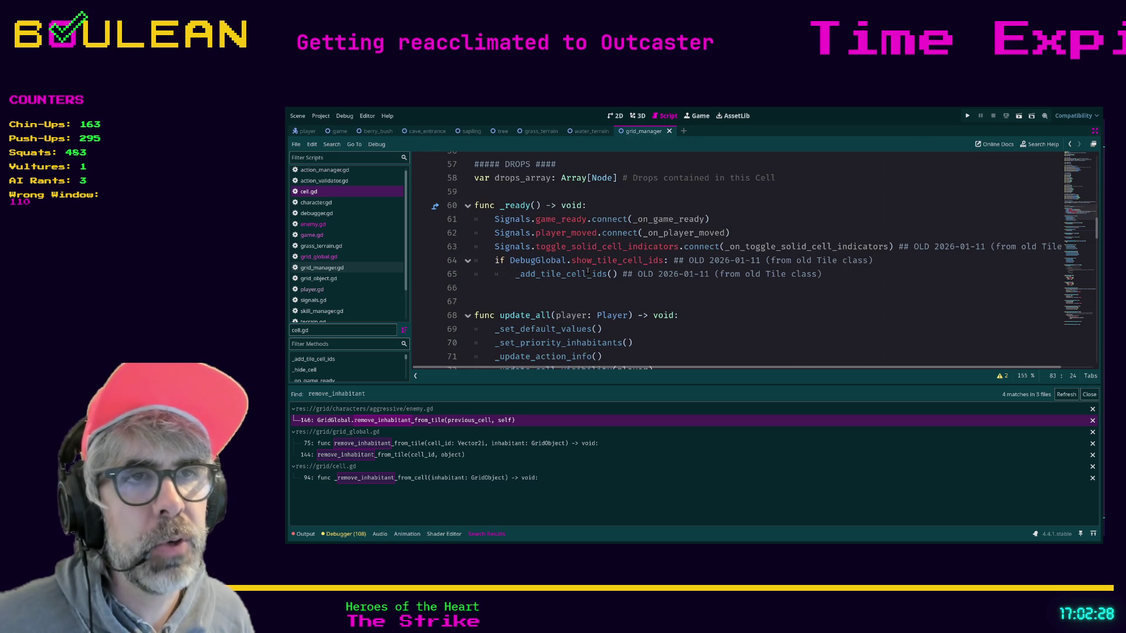
{"action": "scroll", "coordinate": [587, 271], "scroll_direction": "down", "scroll_amount": 3}
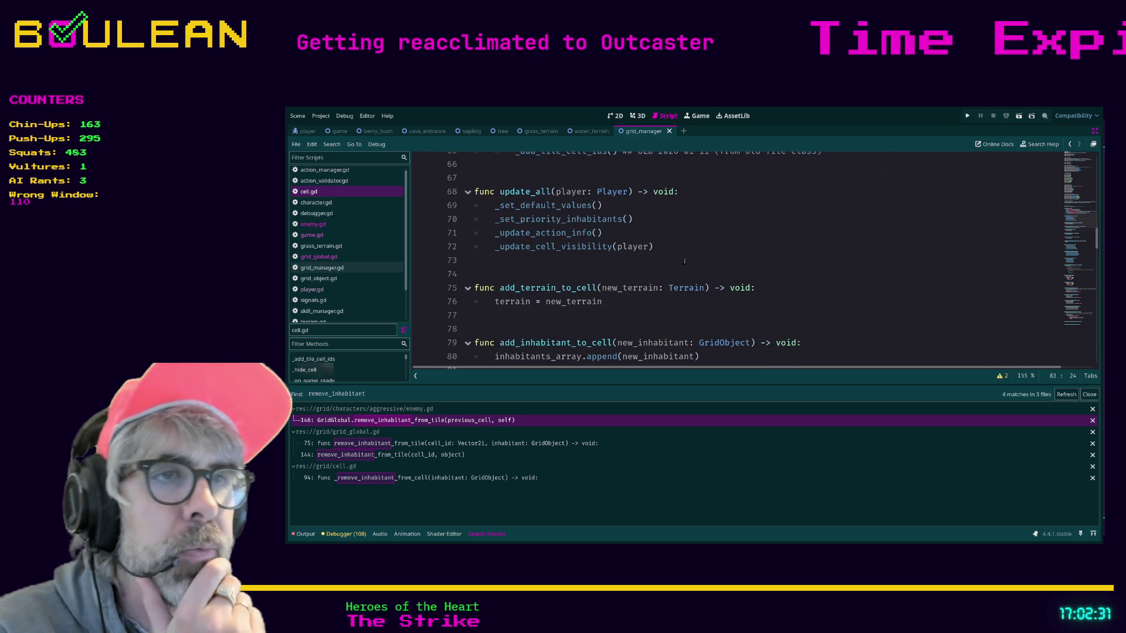
{"action": "scroll", "coordinate": [610, 270], "scroll_direction": "down", "scroll_amount": 3}
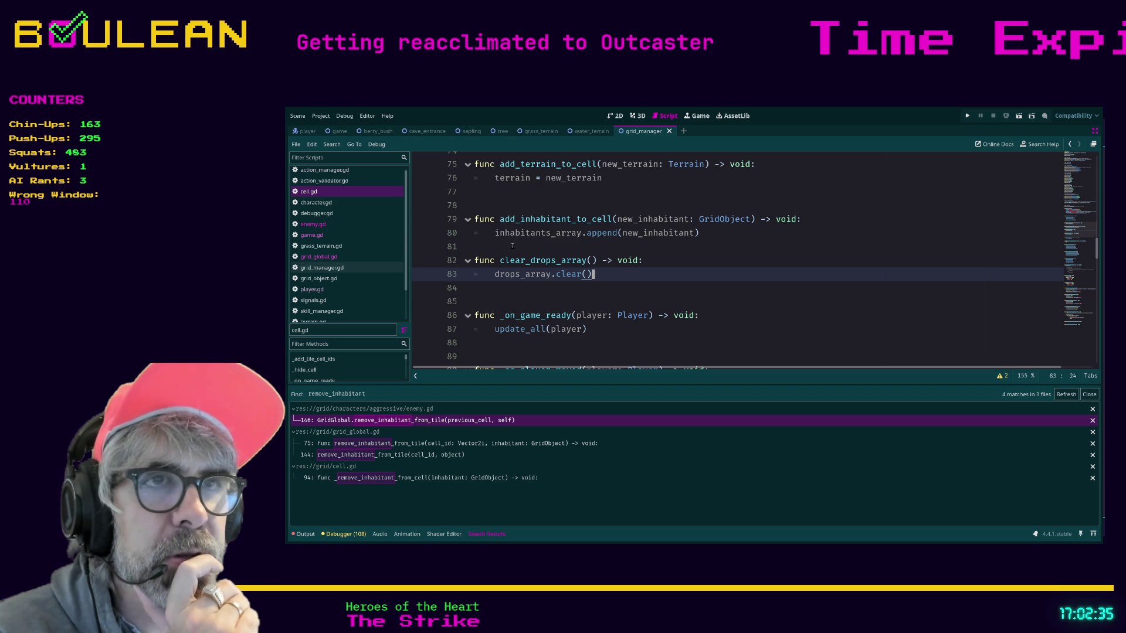
{"action": "left_click_drag", "start_coordinate": [508, 233], "coordinate": [703, 234]}
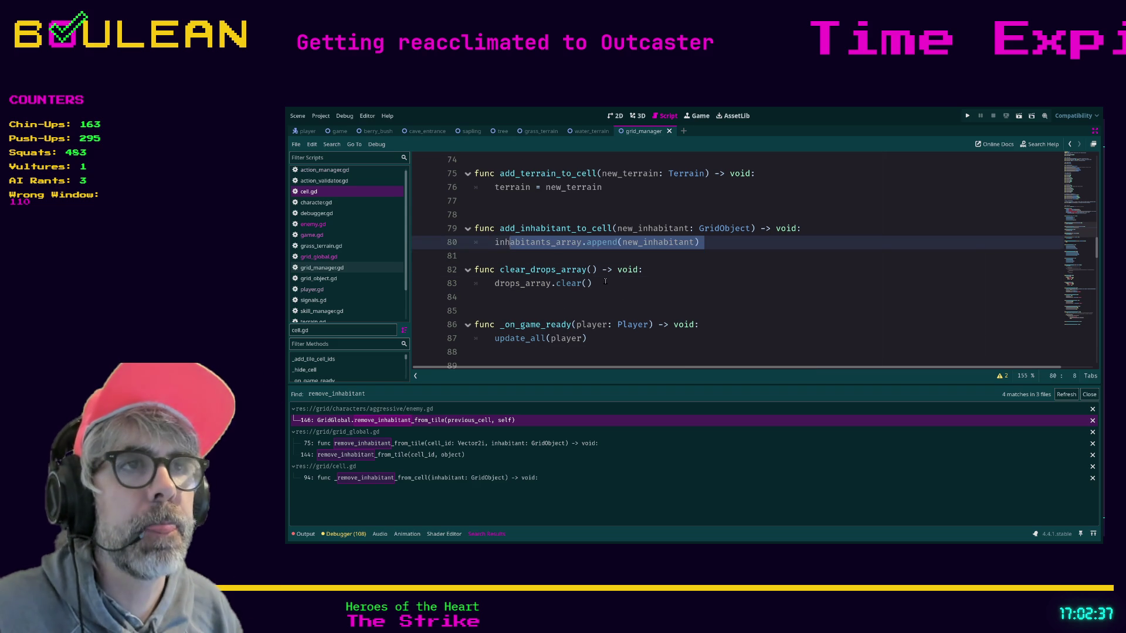
Add blank lines after add_inhabitant_to_cell and begin typing 'func remove' on line 83.
{"action": "key", "text": "Down"}
{"action": "key", "text": "Up"}
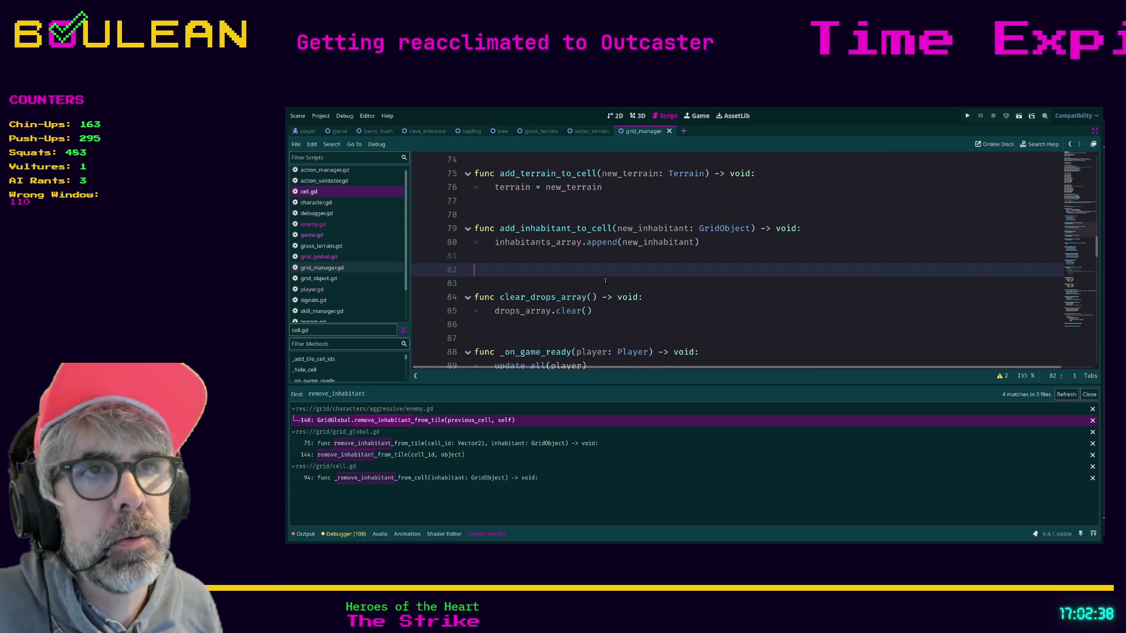
{"action": "key", "text": "Return"}
{"action": "key", "text": "Up"}
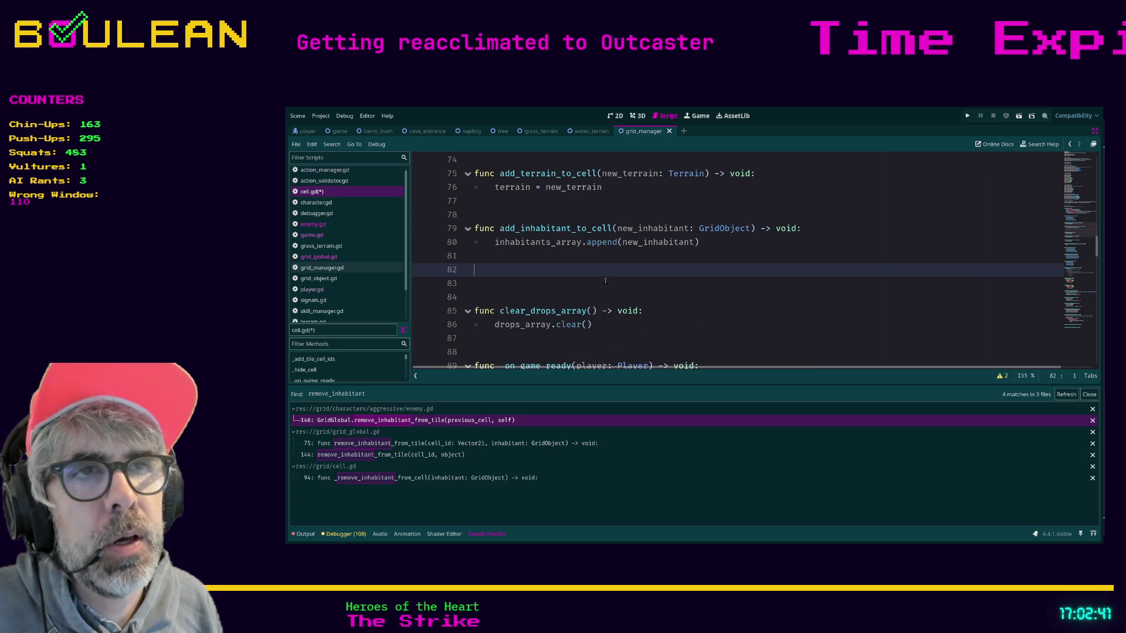
{"action": "key", "text": "Return"}
{"action": "type", "text": "func remove"}
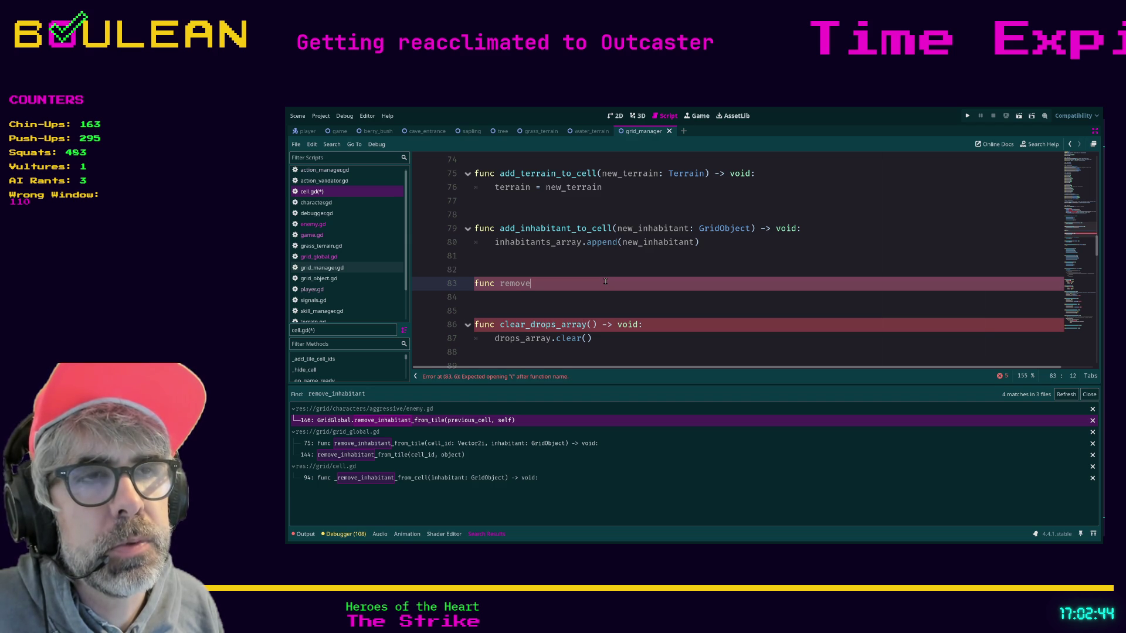
{"action": "key", "text": "ctrl+f"}
Find 'inhabitants_array' in cell.gd, then jump to the parse error on line 83.
{"action": "type", "text": "inhabita"}
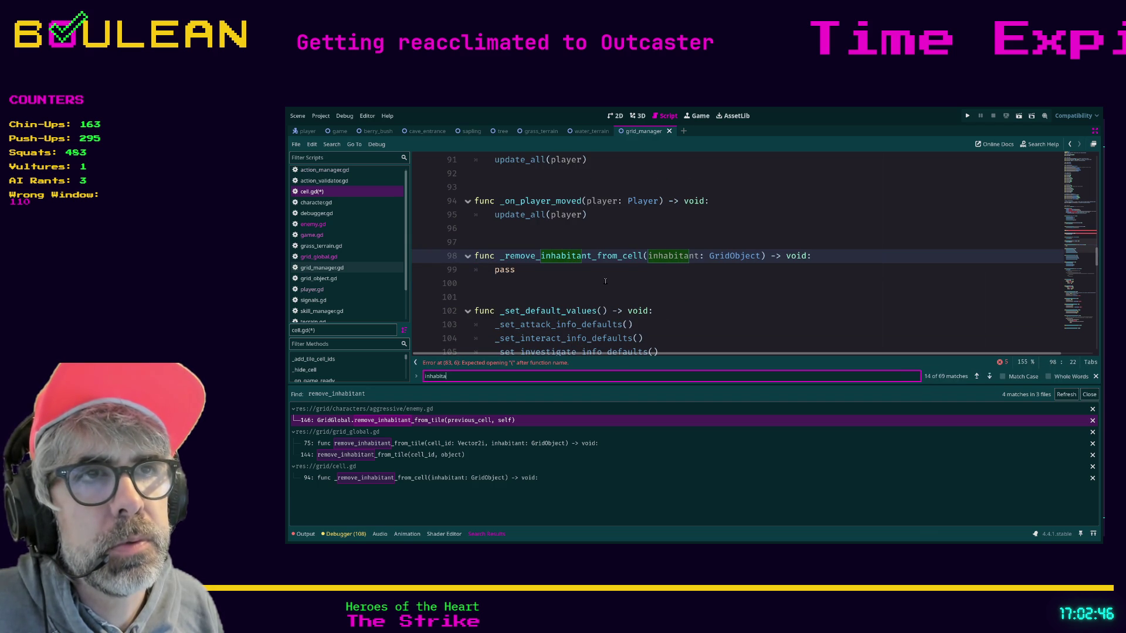
{"action": "type", "text": "nt"}
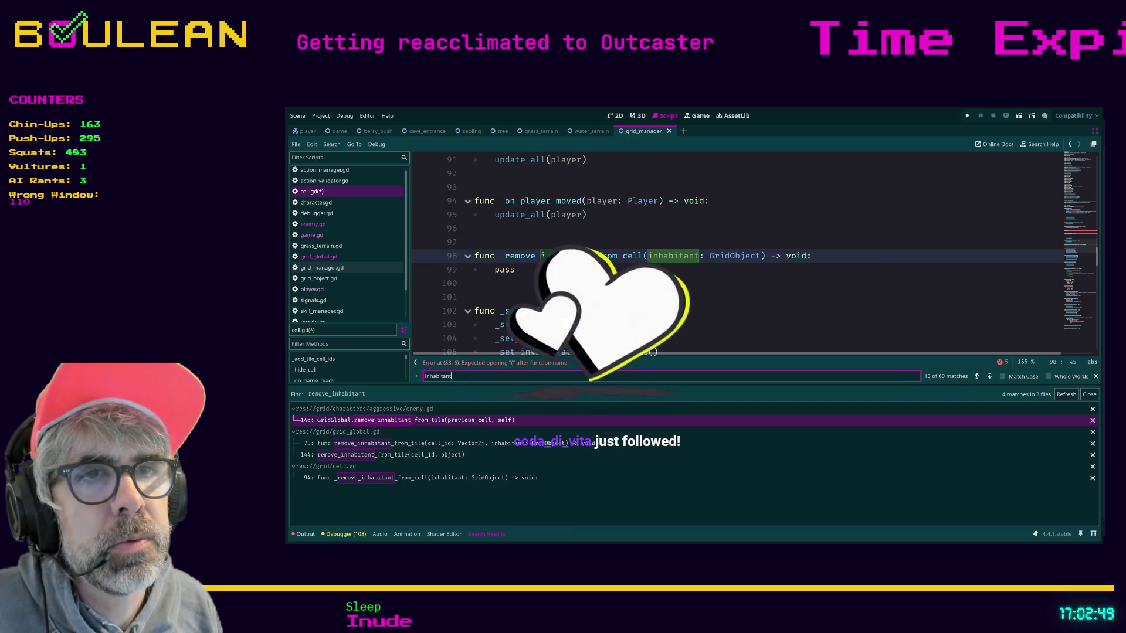
{"action": "key", "text": "BackSpace"}
{"action": "key", "text": "BackSpace"}
{"action": "key", "text": "BackSpace"}
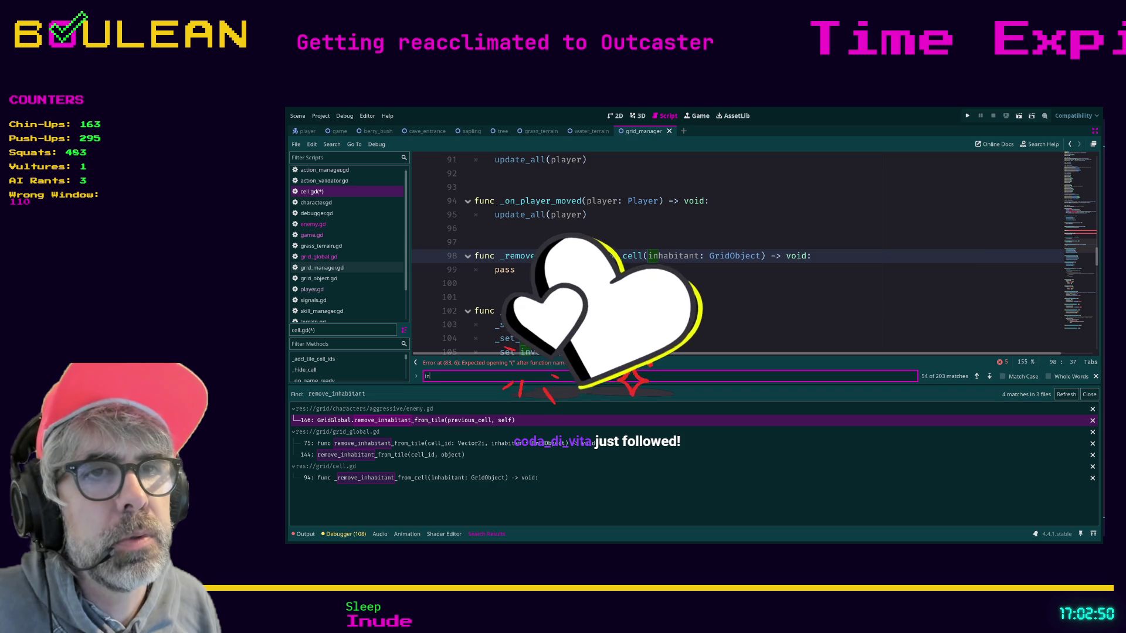
{"action": "type", "text": "habitant"}
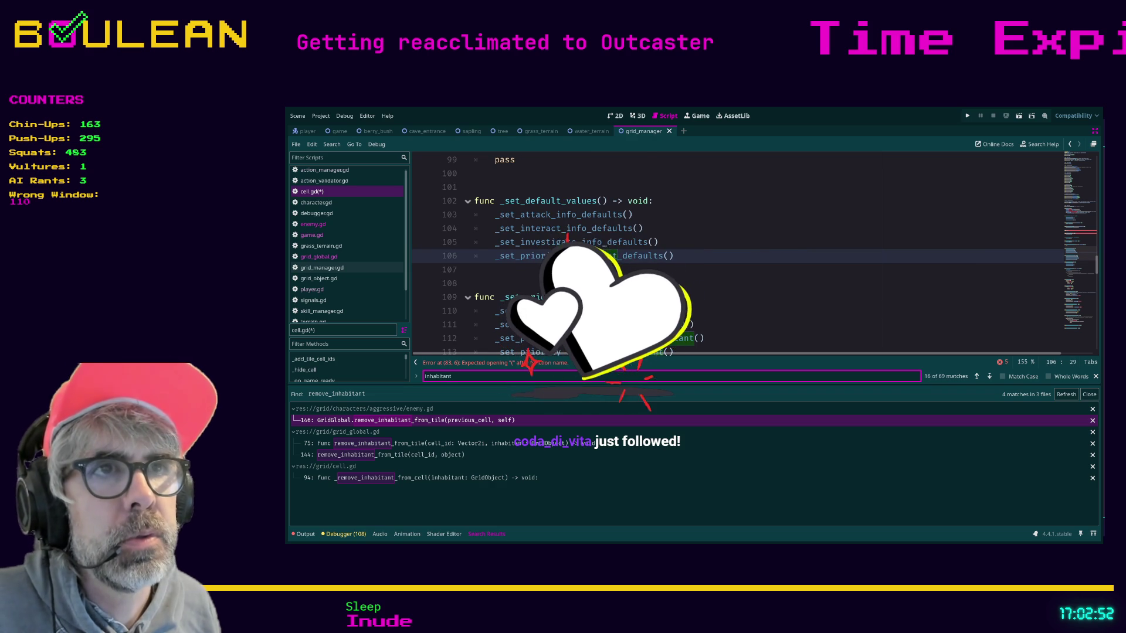
{"action": "key", "text": "Return"}
{"action": "key", "text": "Return"}
{"action": "key", "text": "Return"}
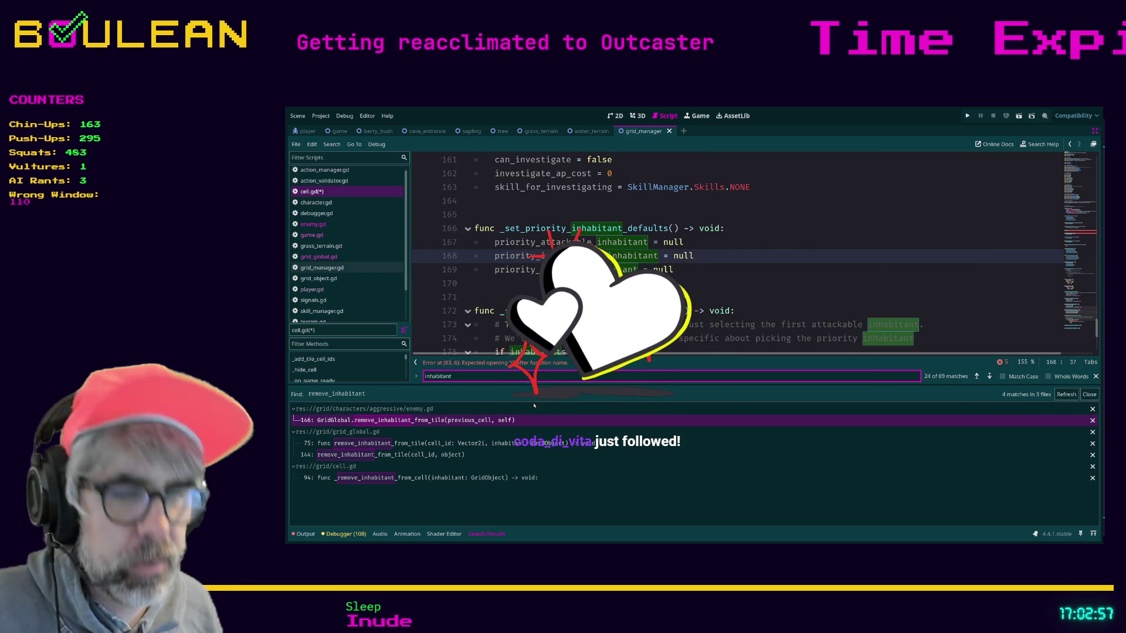
{"action": "type", "text": "s_array"}
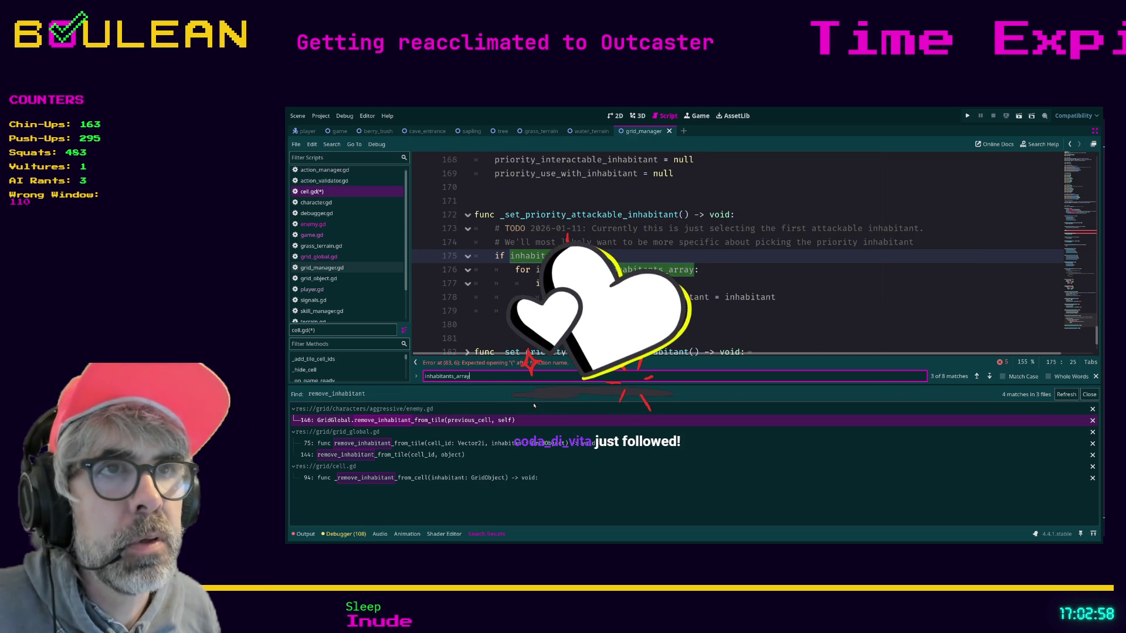
{"action": "left_click", "coordinate": [517, 365]}
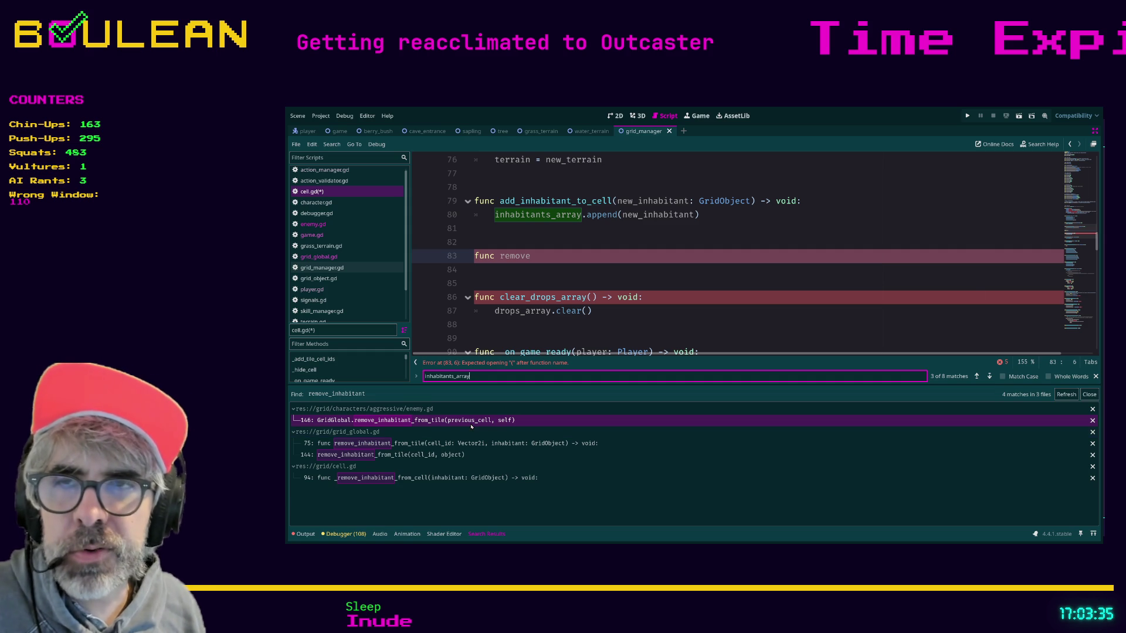
Complete line 83 as func remove_inhabitant_from_array(inhabitant: GridObject) -> void.
{"action": "double_click", "coordinate": [595, 376]}
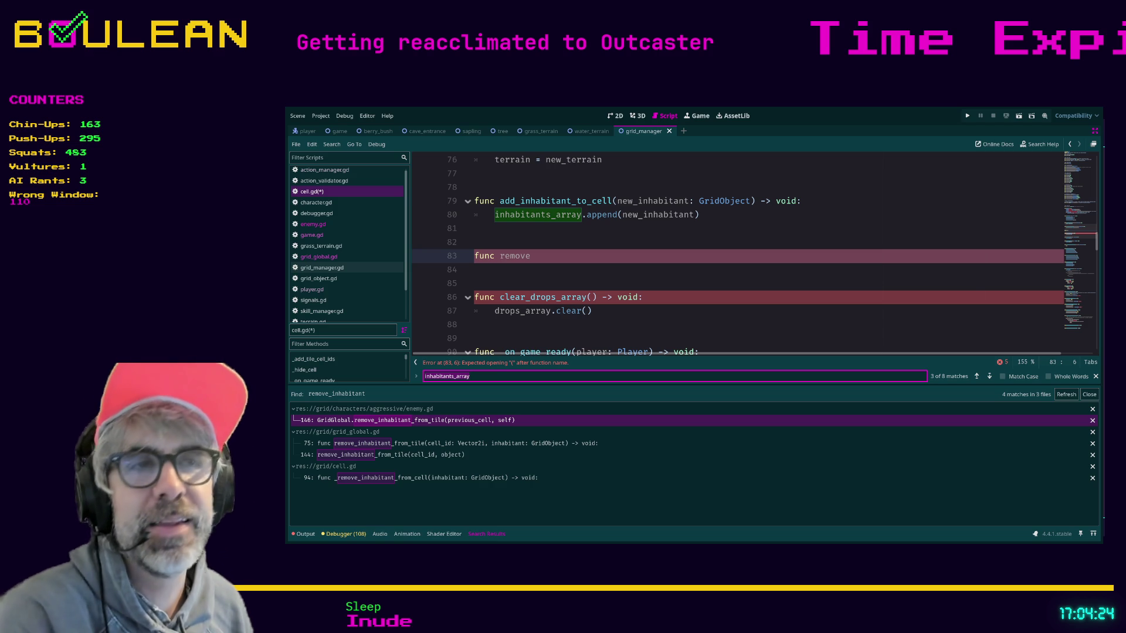
{"action": "left_click", "coordinate": [684, 257]}
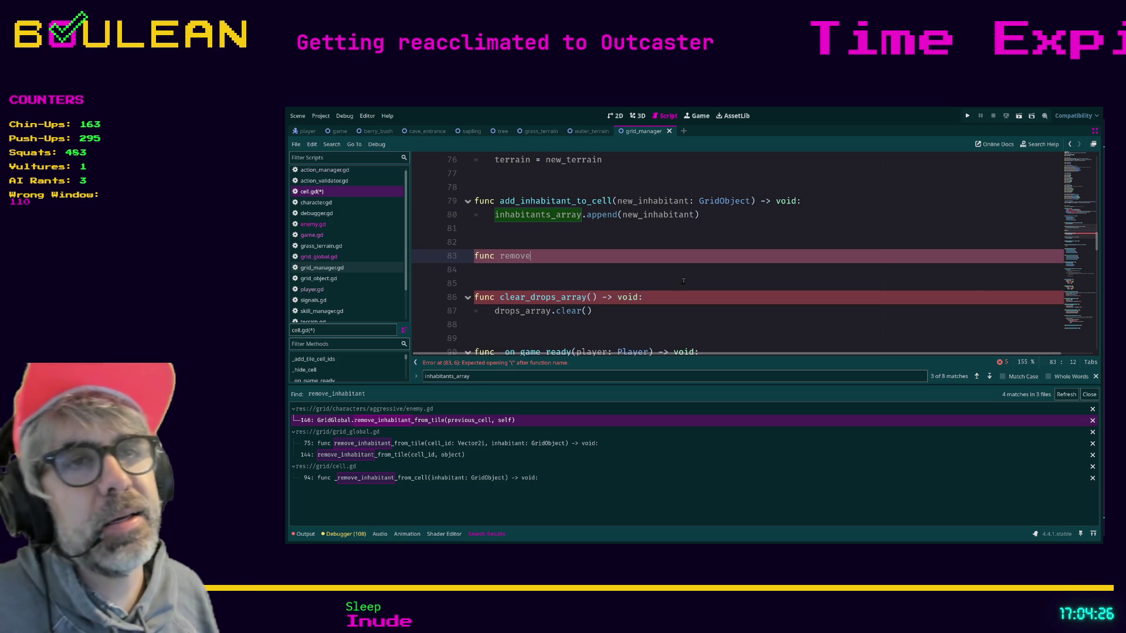
{"action": "type", "text": "_s"}
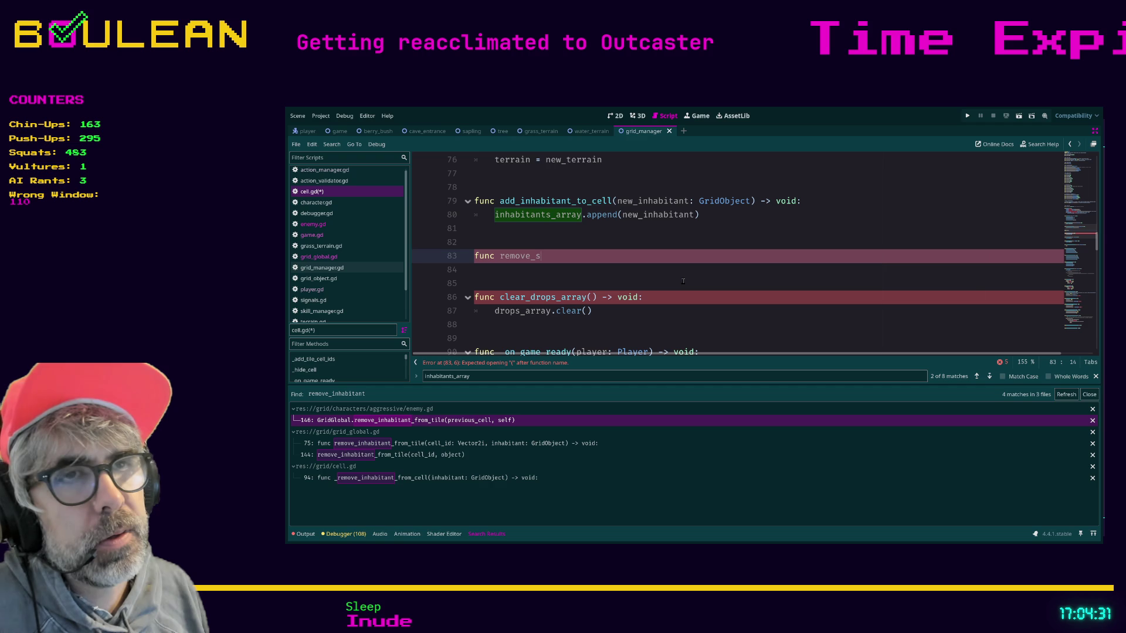
{"action": "key", "text": "BackSpace"}
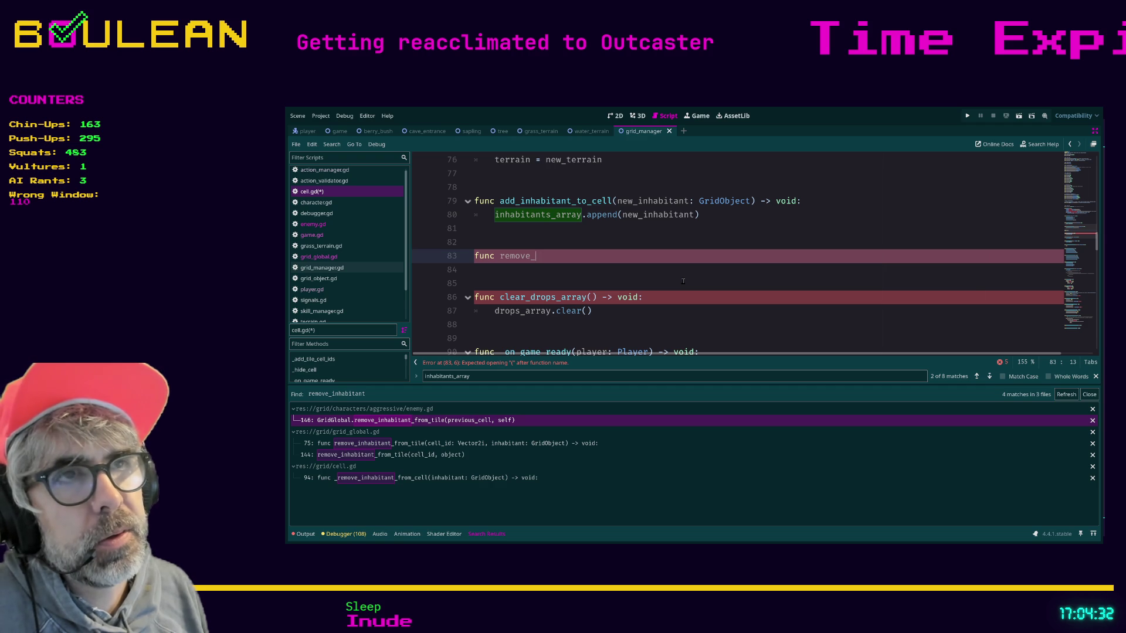
{"action": "type", "text": "inhabitant_from_"}
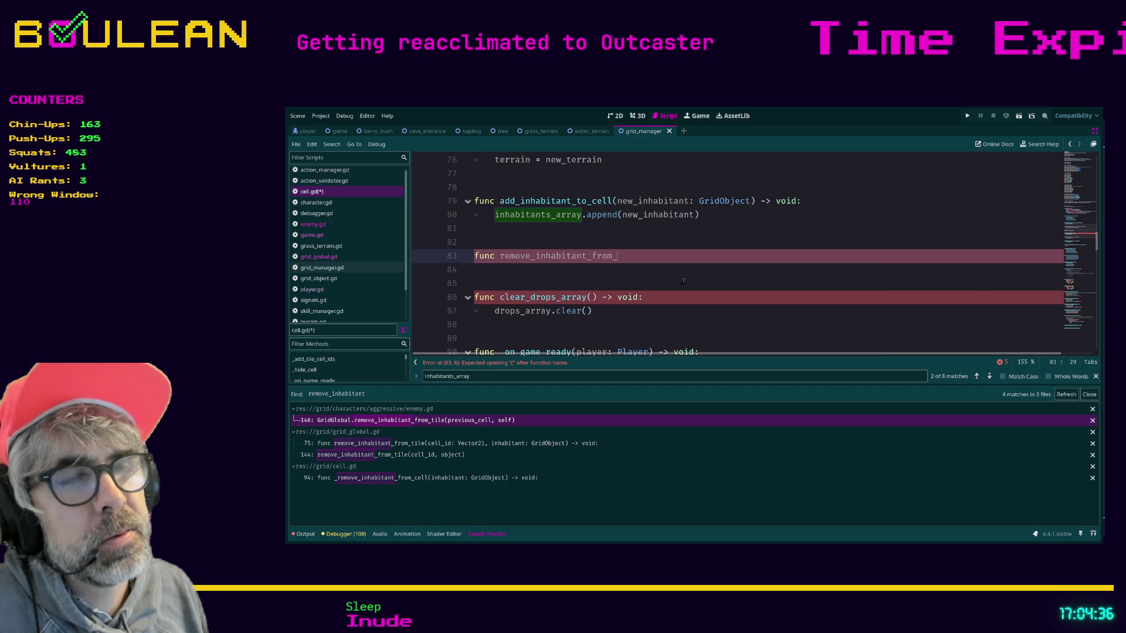
{"action": "key", "text": "BackSpace"}
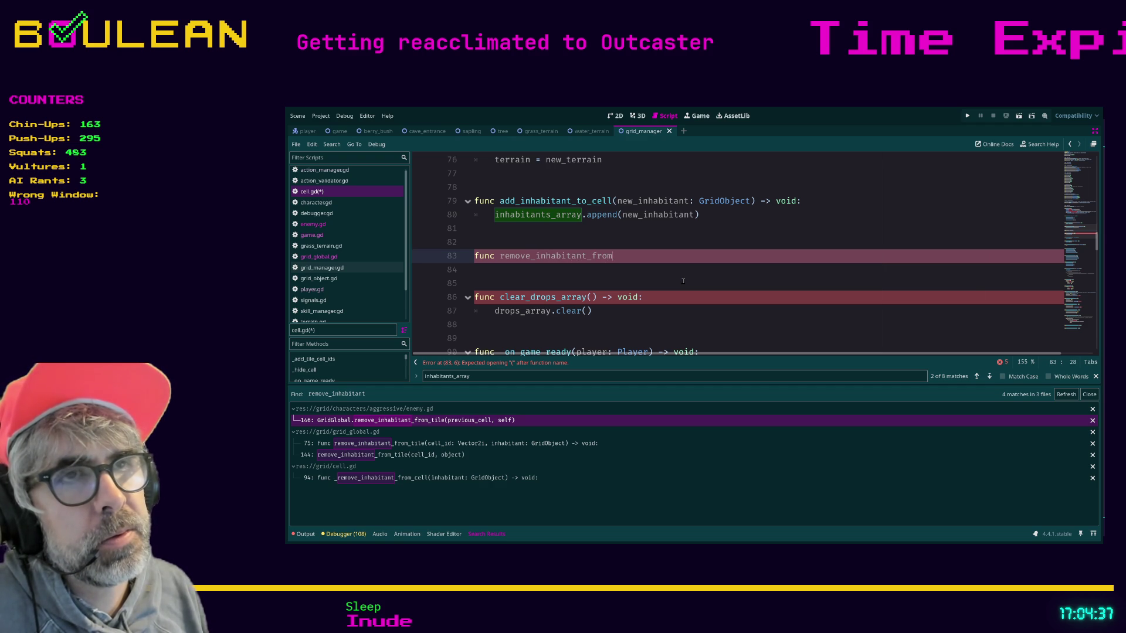
{"action": "key", "text": "BackSpace"}
{"action": "key", "text": "BackSpace"}
{"action": "key", "text": "BackSpace"}
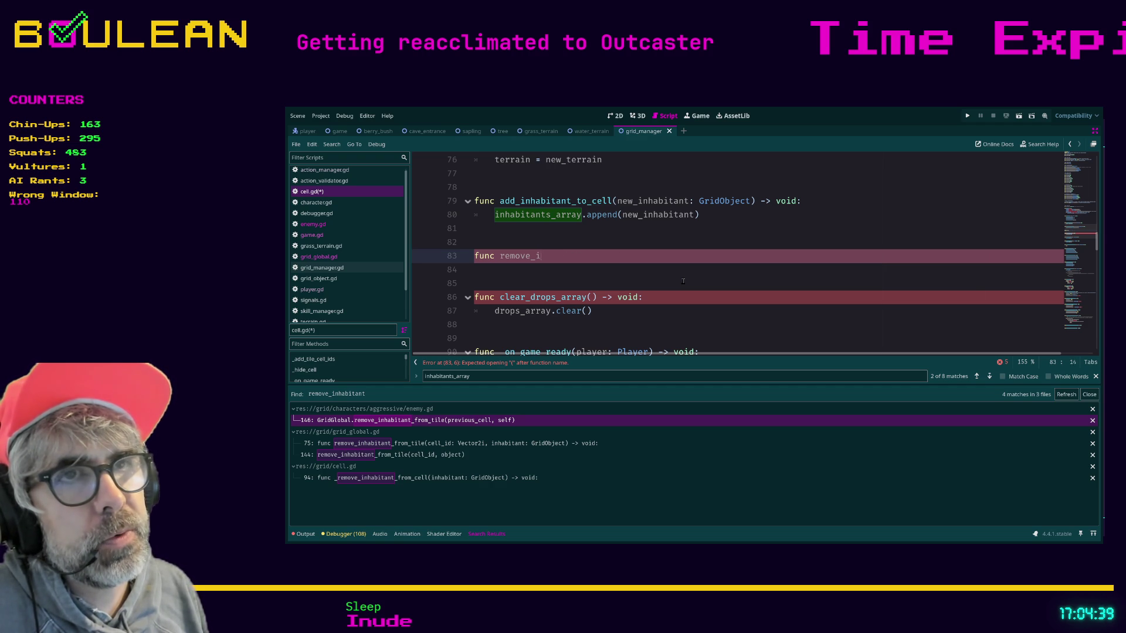
{"action": "type", "text": "nhabitant_from"}
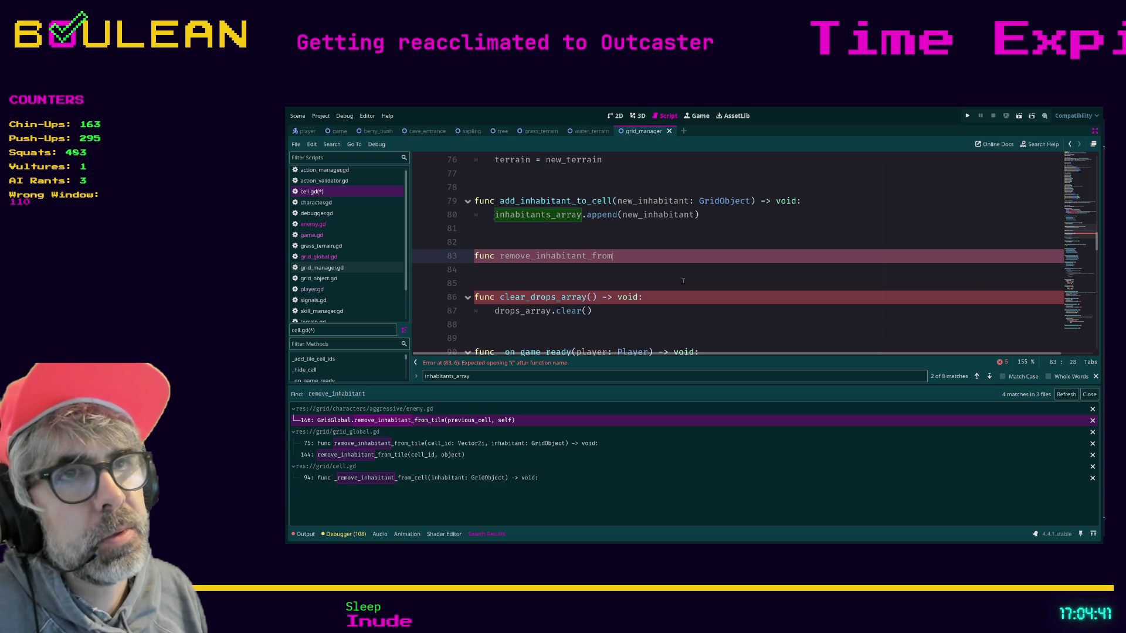
{"action": "type", "text": "_array"}
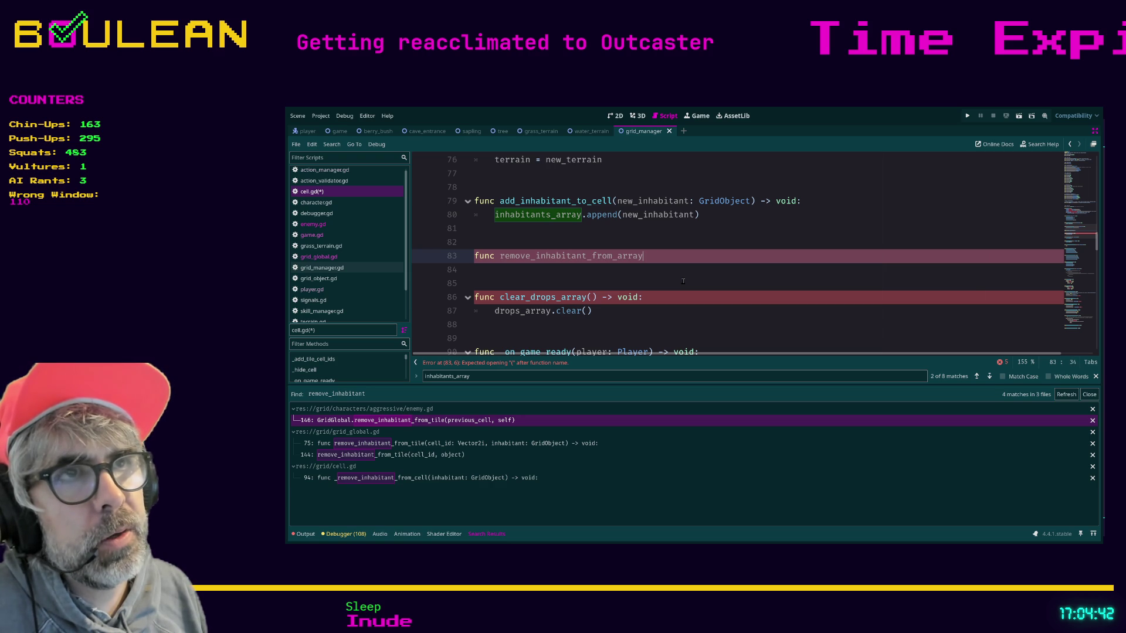
{"action": "type", "text": "(inhabitant:"}
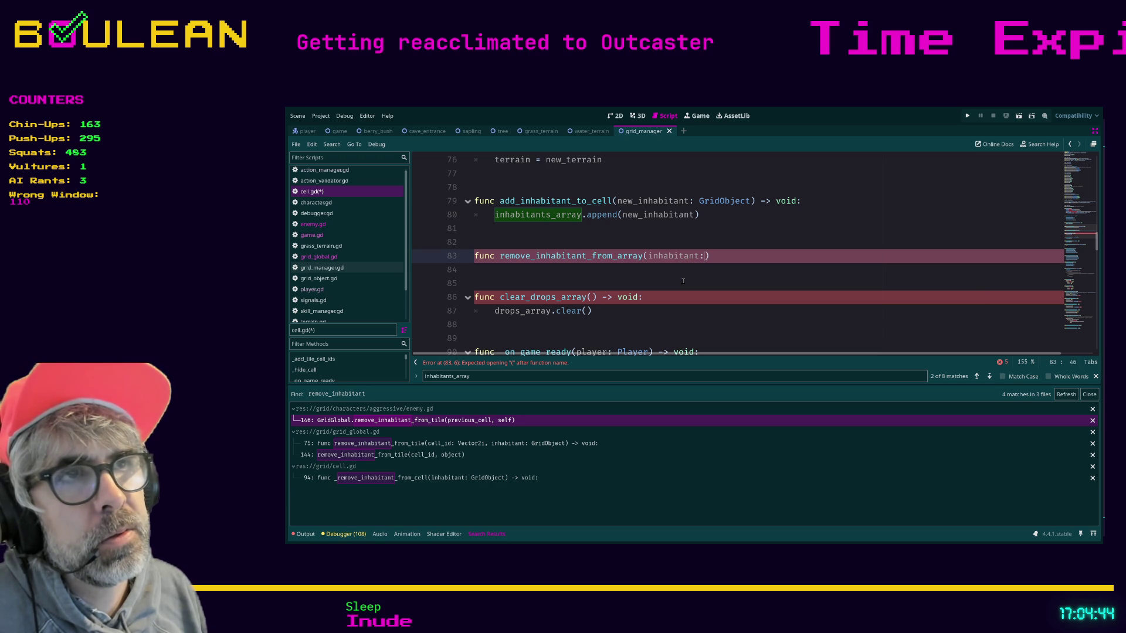
{"action": "type", "text": " GridObject"}
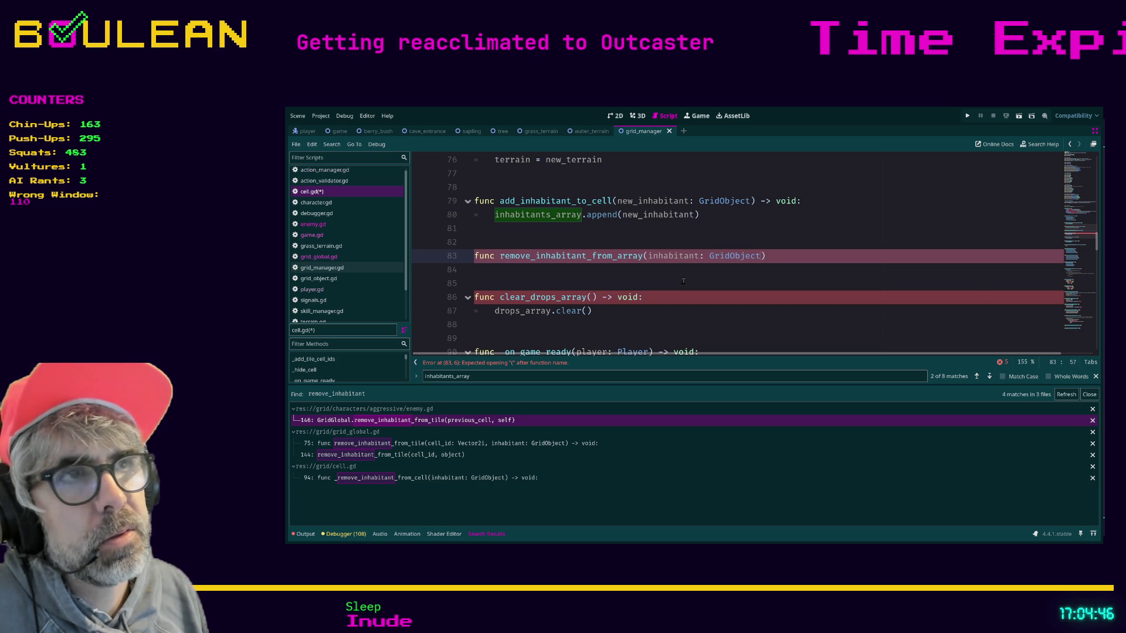
{"action": "type", "text": ") -> void:"}
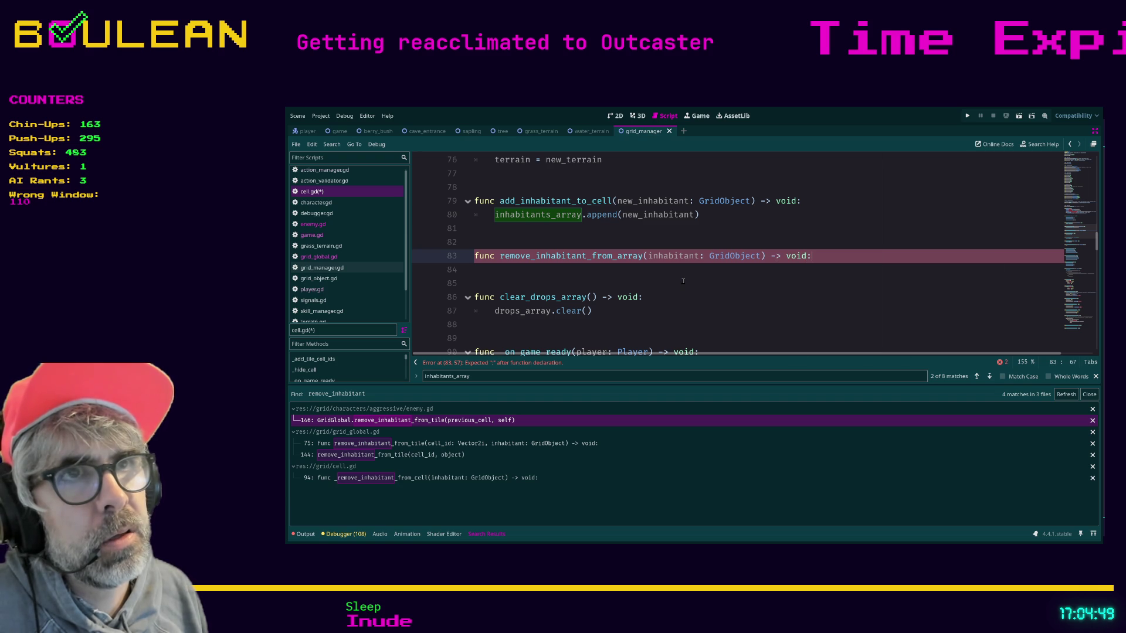
{"action": "key", "text": "Return"}
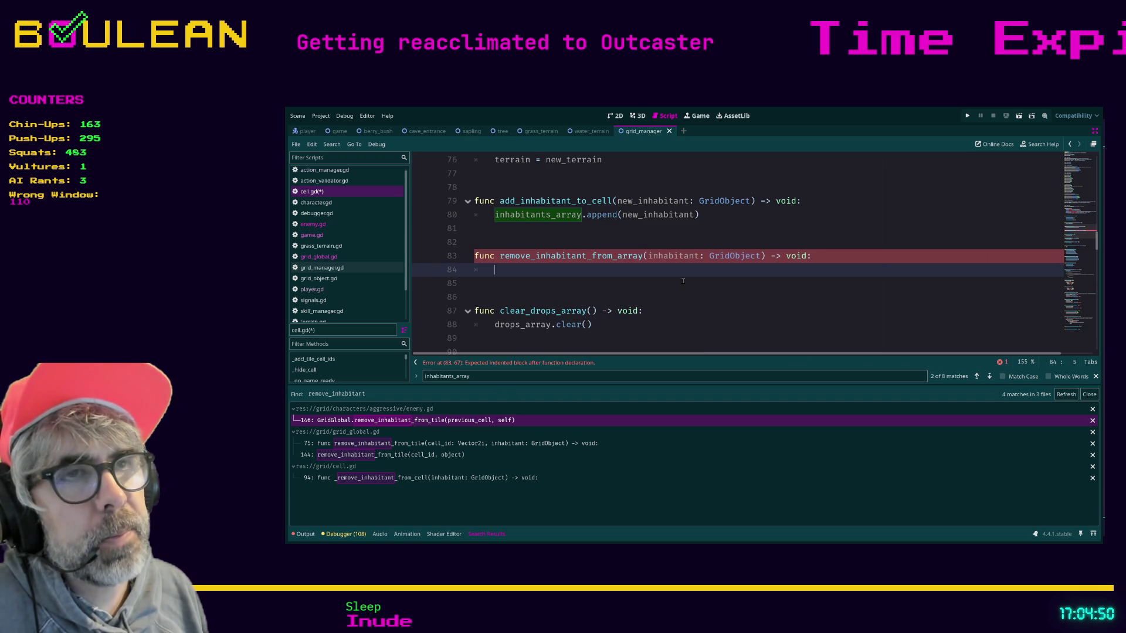
Write the function body inhabitants_array.erase(inhabitant) using autocomplete.
{"action": "type", "text": "inhabi"}
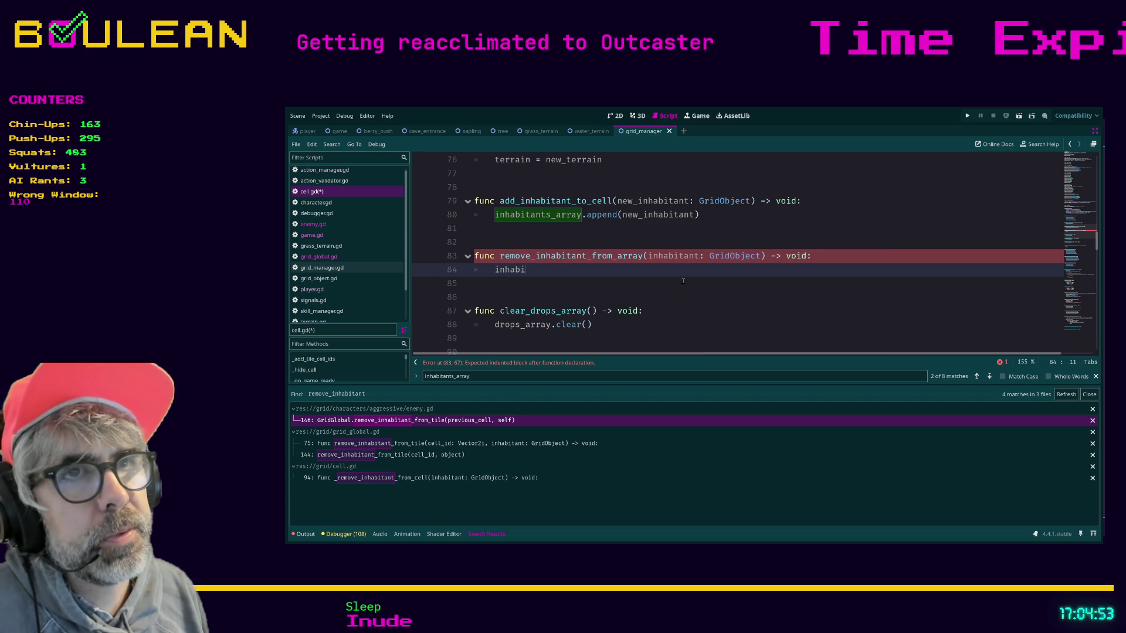
{"action": "key", "text": "Down"}
{"action": "key", "text": "Return"}
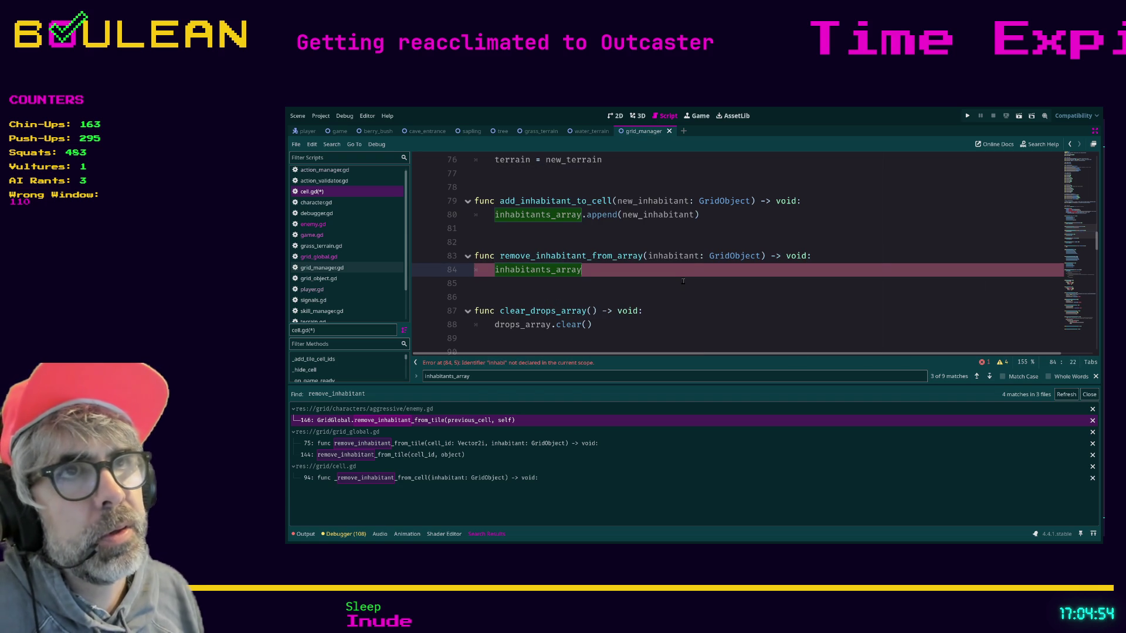
{"action": "type", "text": ".s"}
{"action": "key", "text": "BackSpace"}
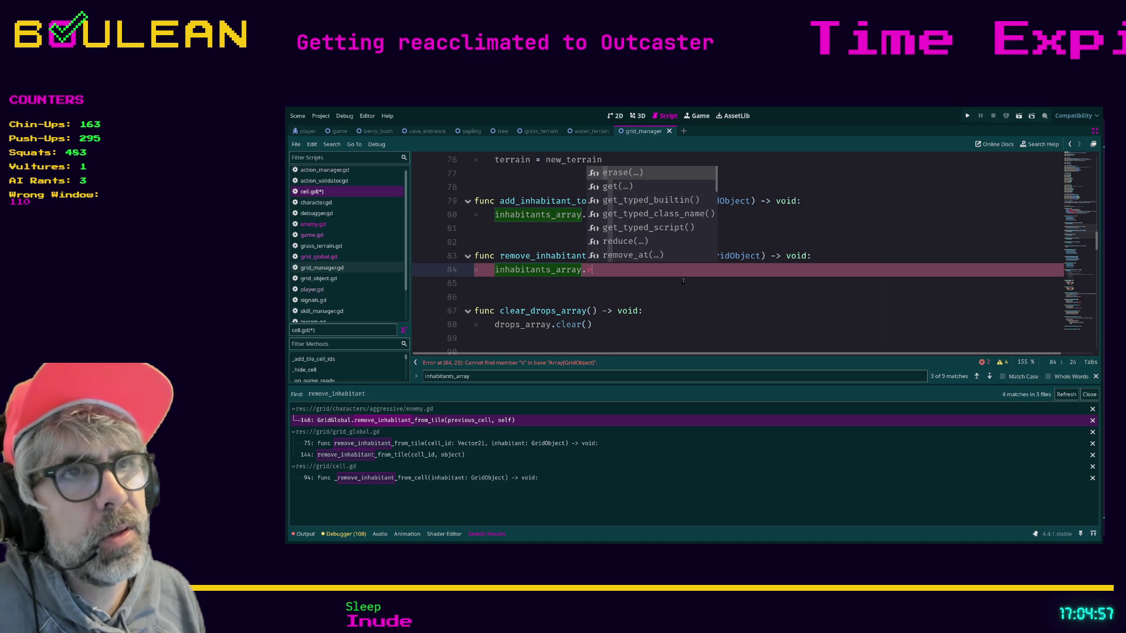
{"action": "type", "text": "er"}
{"action": "key", "text": "Return"}
{"action": "type", "text": "inhabitant)"}
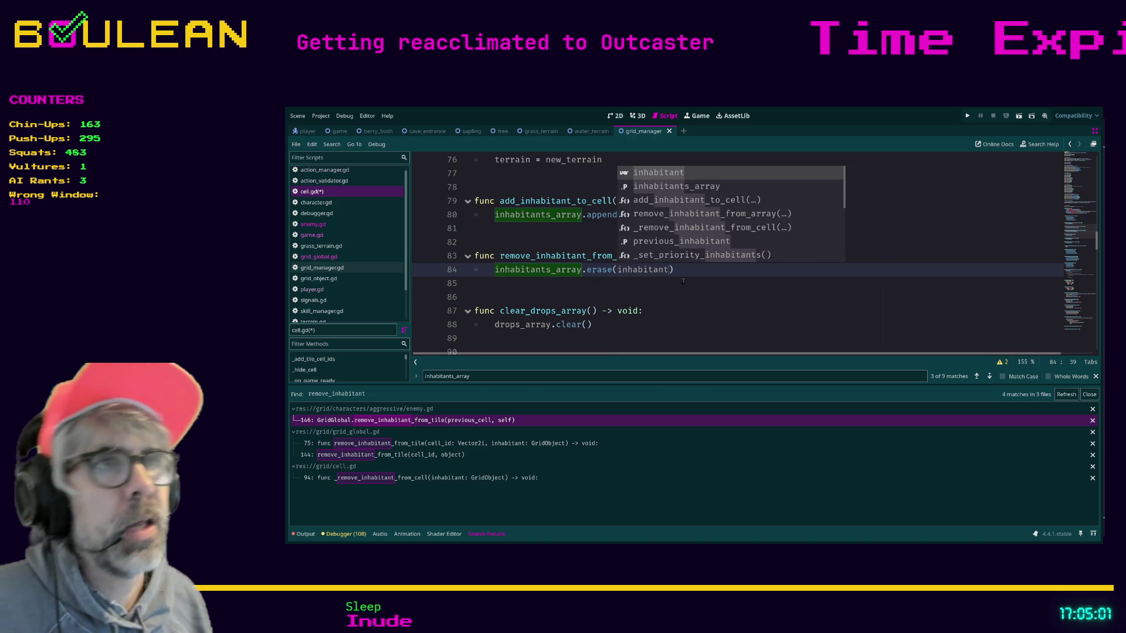
{"action": "key", "text": "Return"}
{"action": "key", "text": "Down"}
Check the erase() documentation, then return to cell.gd and open grid_global.gd.
{"action": "left_click", "coordinate": [602, 271], "text": "ctrl"}
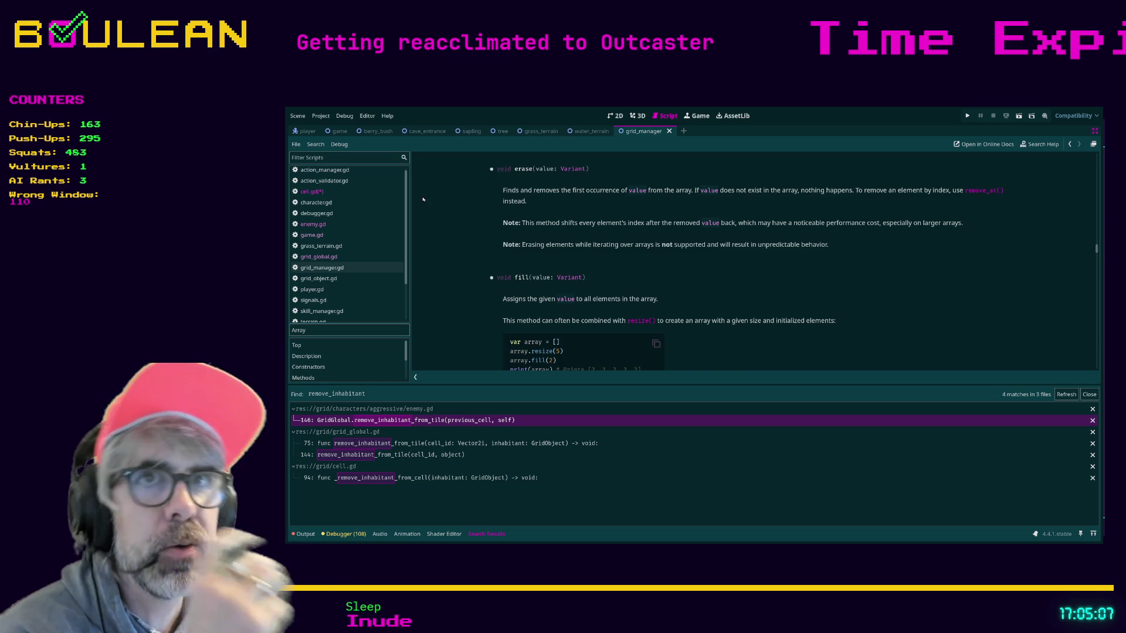
{"action": "left_click", "coordinate": [309, 192]}
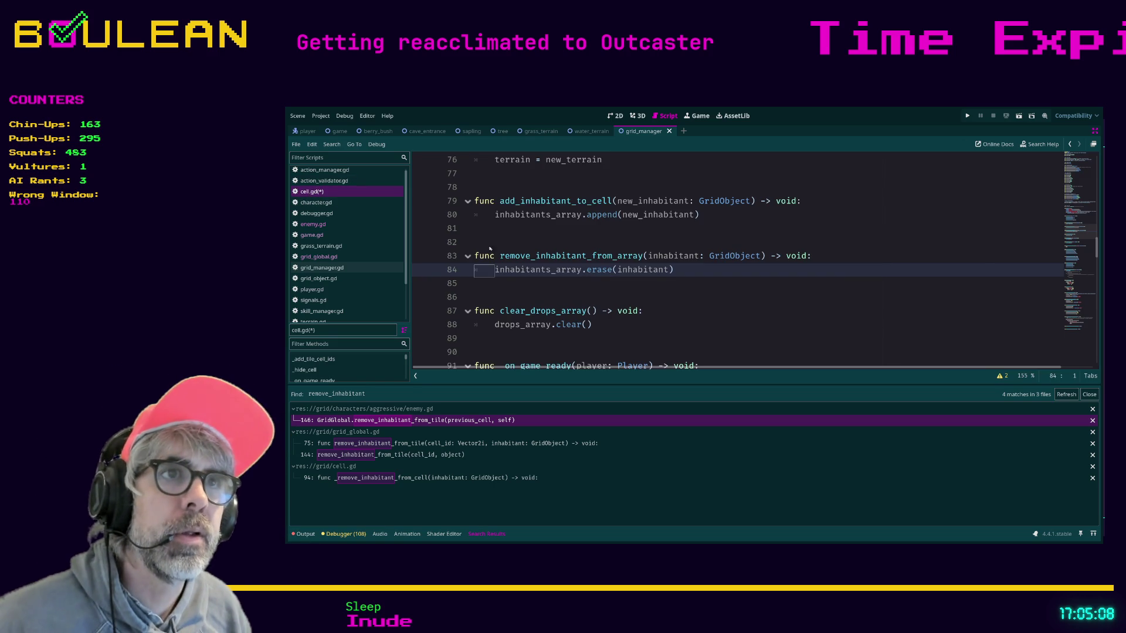
{"action": "left_click", "coordinate": [554, 291]}
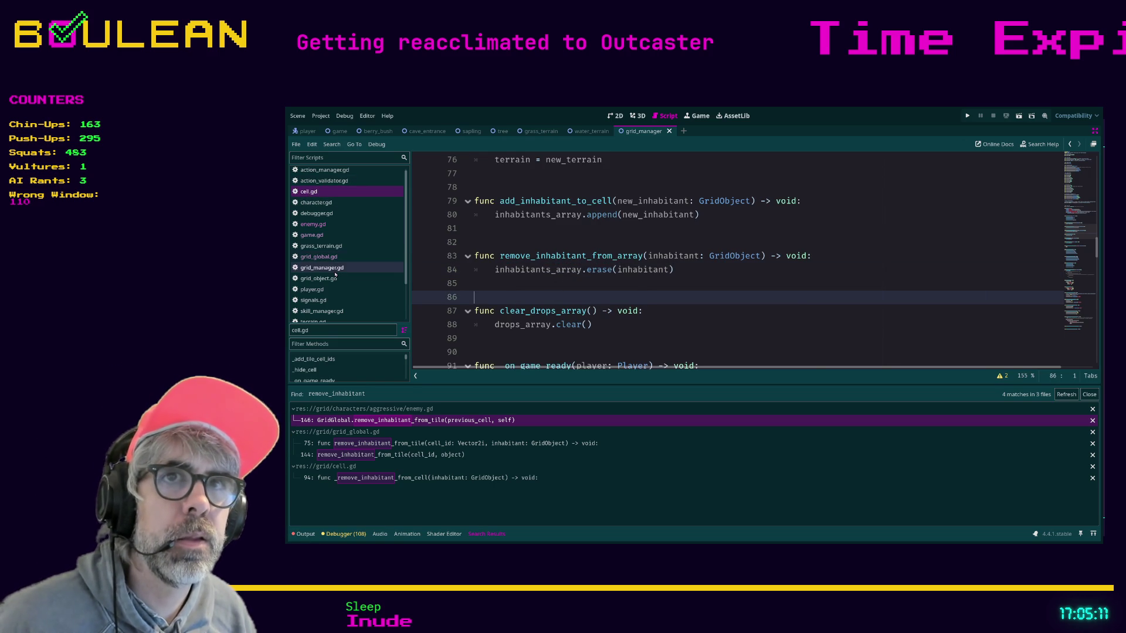
{"action": "left_click", "coordinate": [321, 258]}
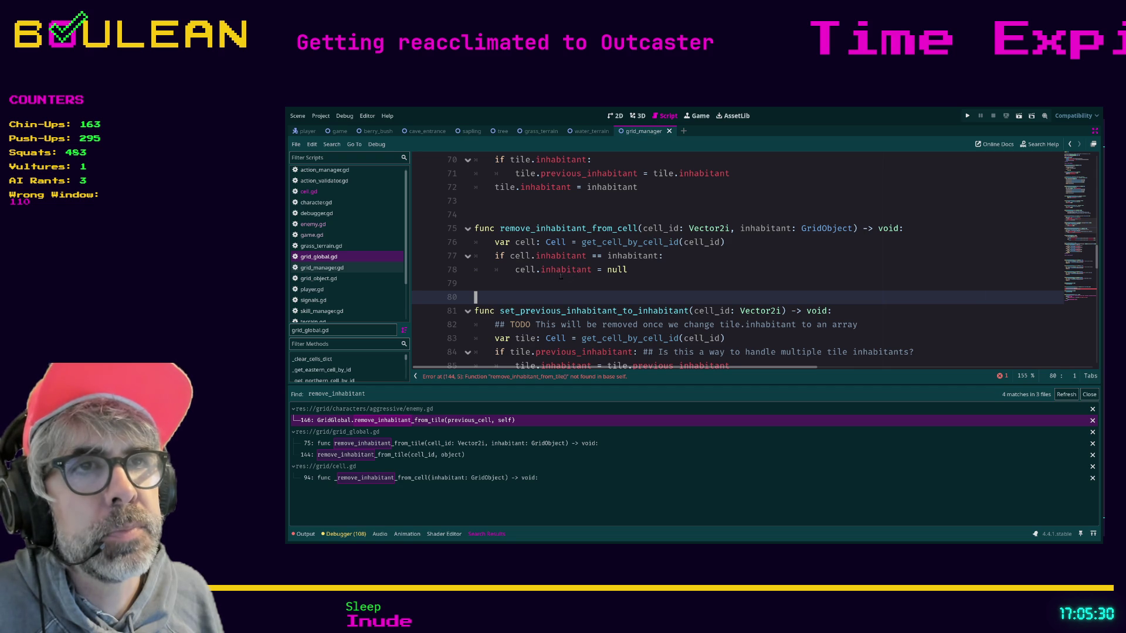
{"action": "left_click", "coordinate": [326, 195]}
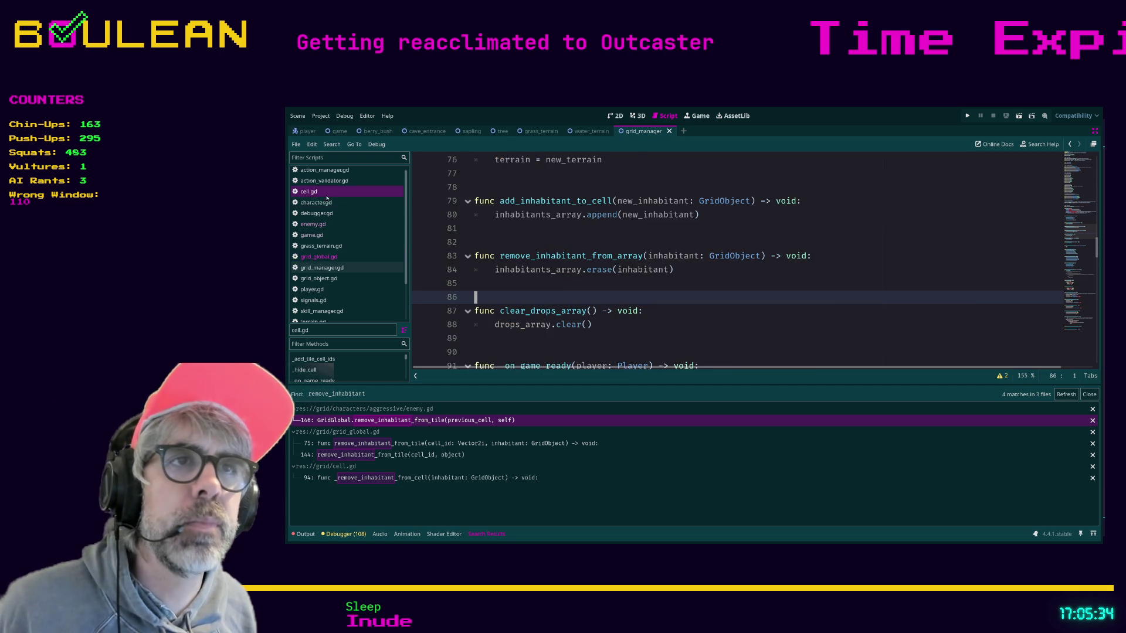
{"action": "left_click", "coordinate": [599, 270], "text": "ctrl"}
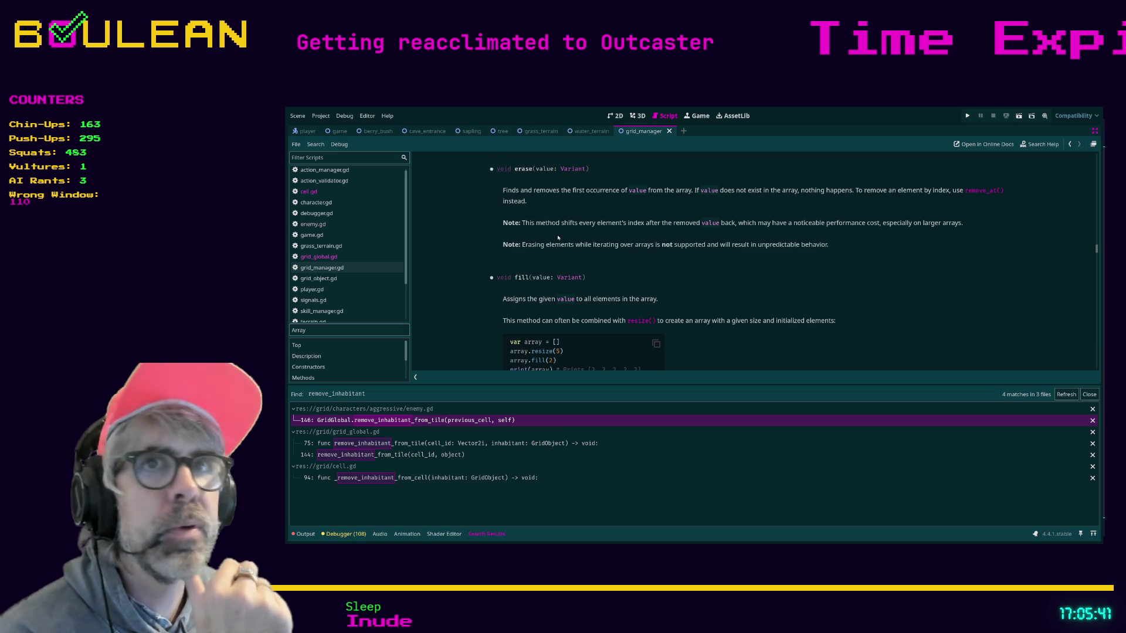
{"action": "left_click", "coordinate": [314, 196]}
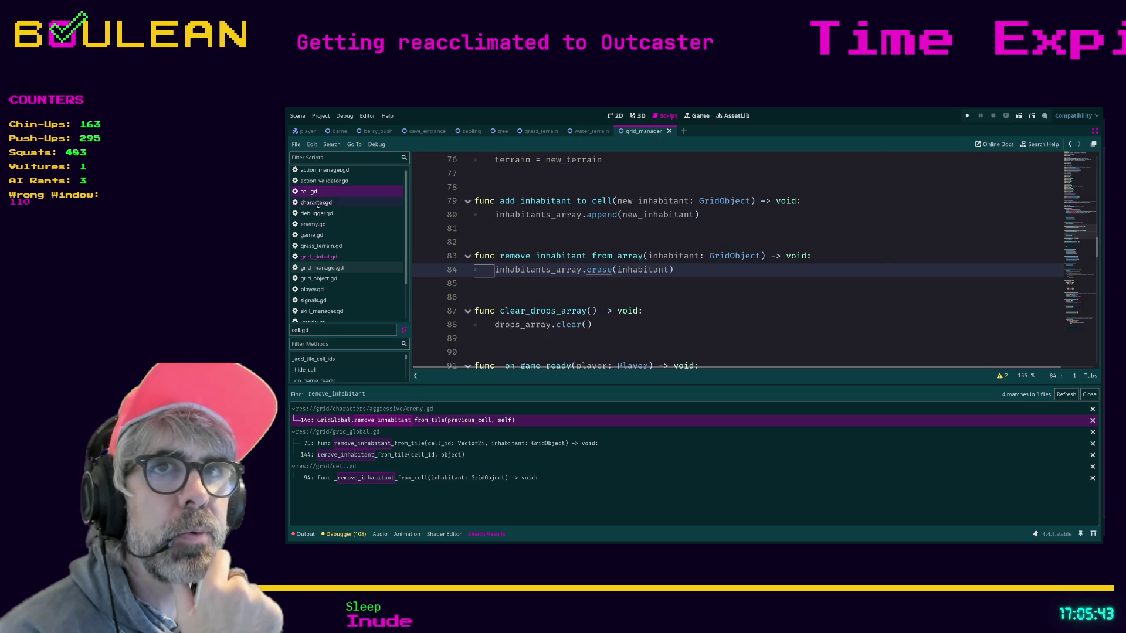
{"action": "left_click", "coordinate": [318, 256]}
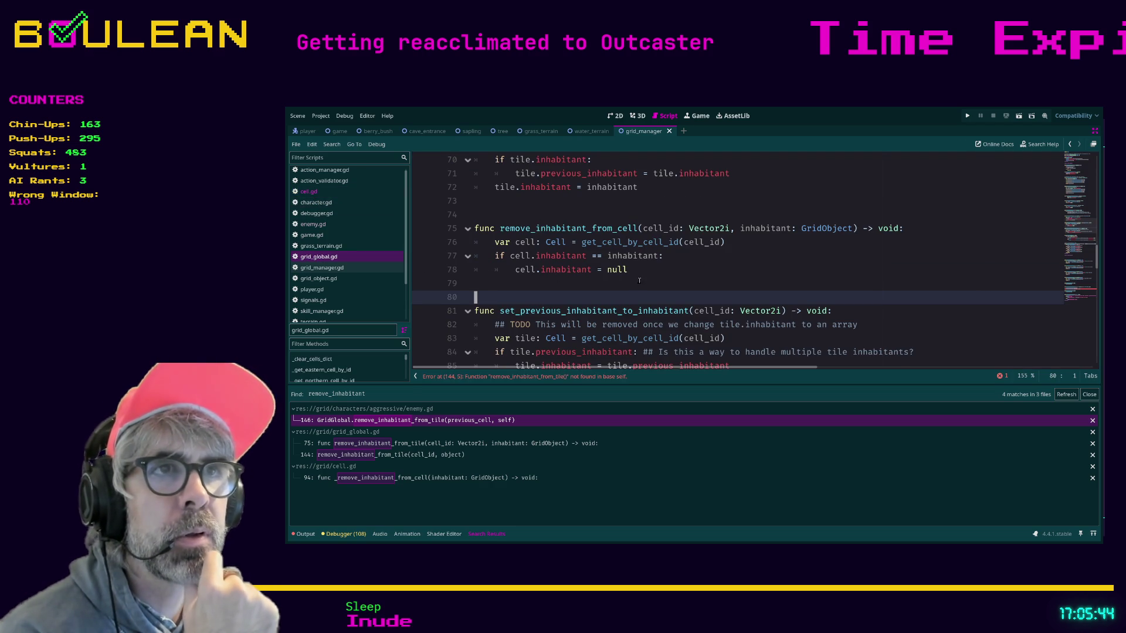
{"action": "left_click_drag", "start_coordinate": [642, 269], "coordinate": [482, 256]}
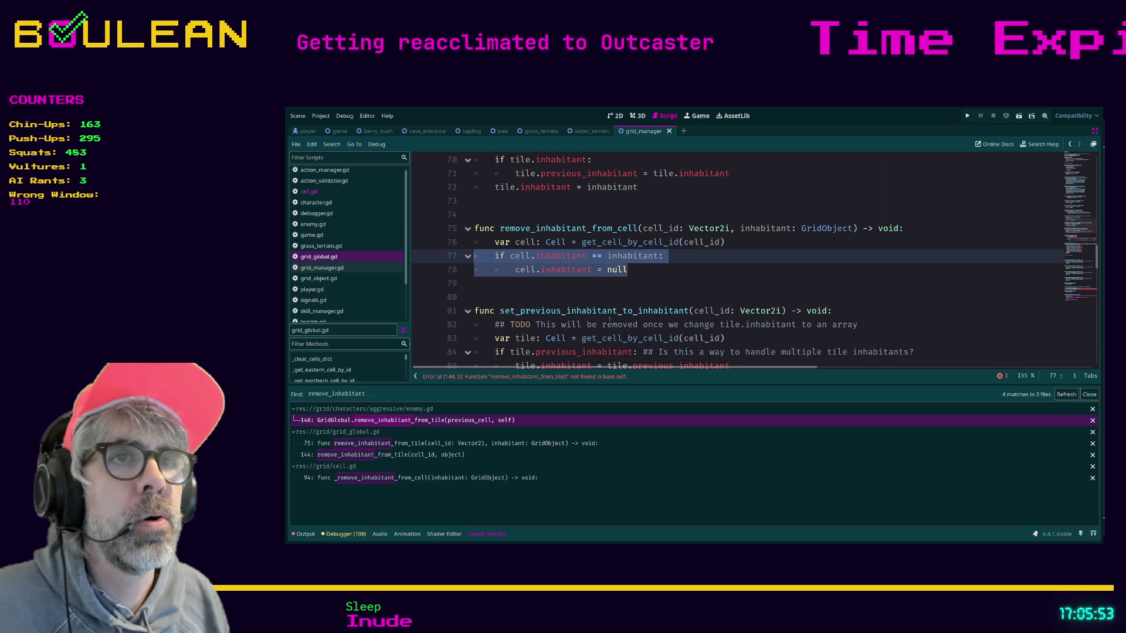
Replace the inhabitant null-check lines with a cell.remove_inhabitant_from_array call, undoing the first attempt.
{"action": "key", "text": "BackSpace"}
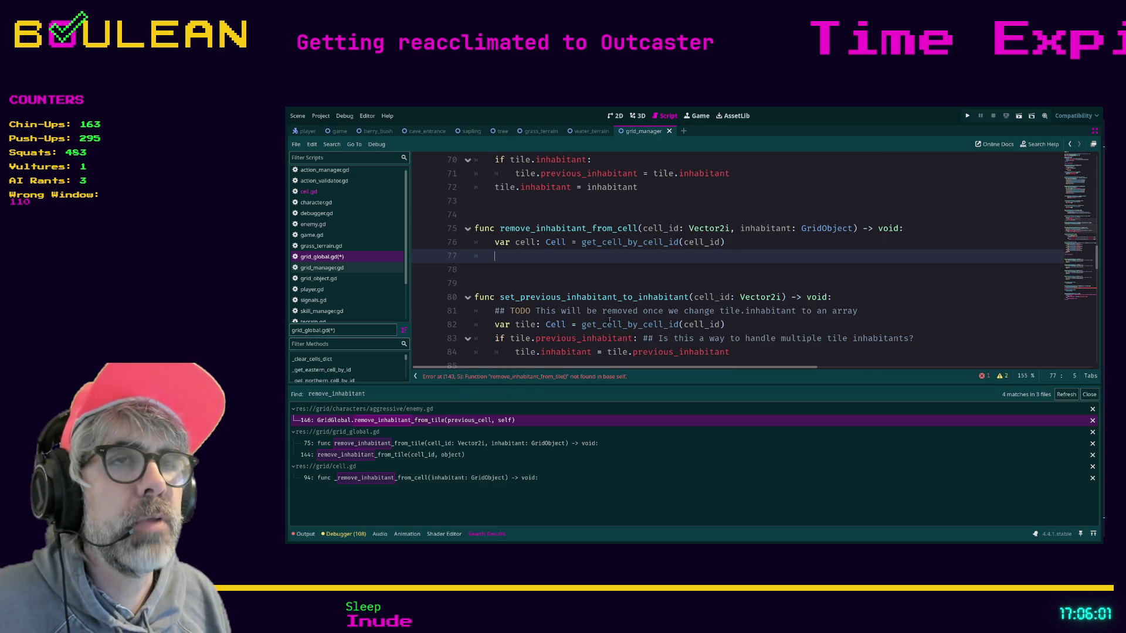
{"action": "type", "text": "cell.rem"}
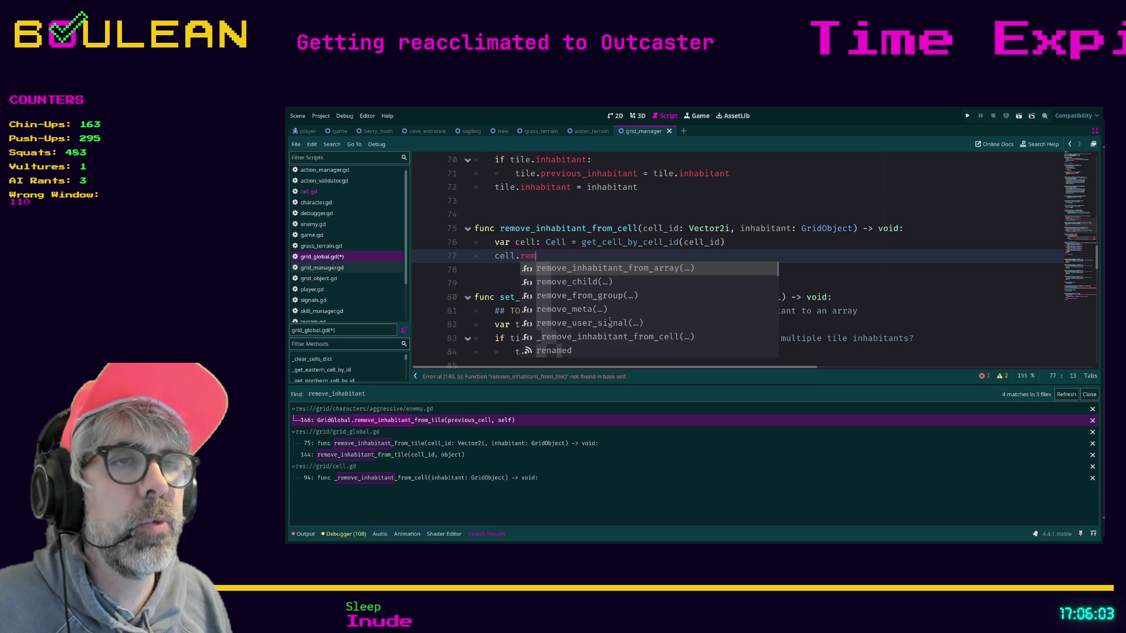
{"action": "key", "text": "Return"}
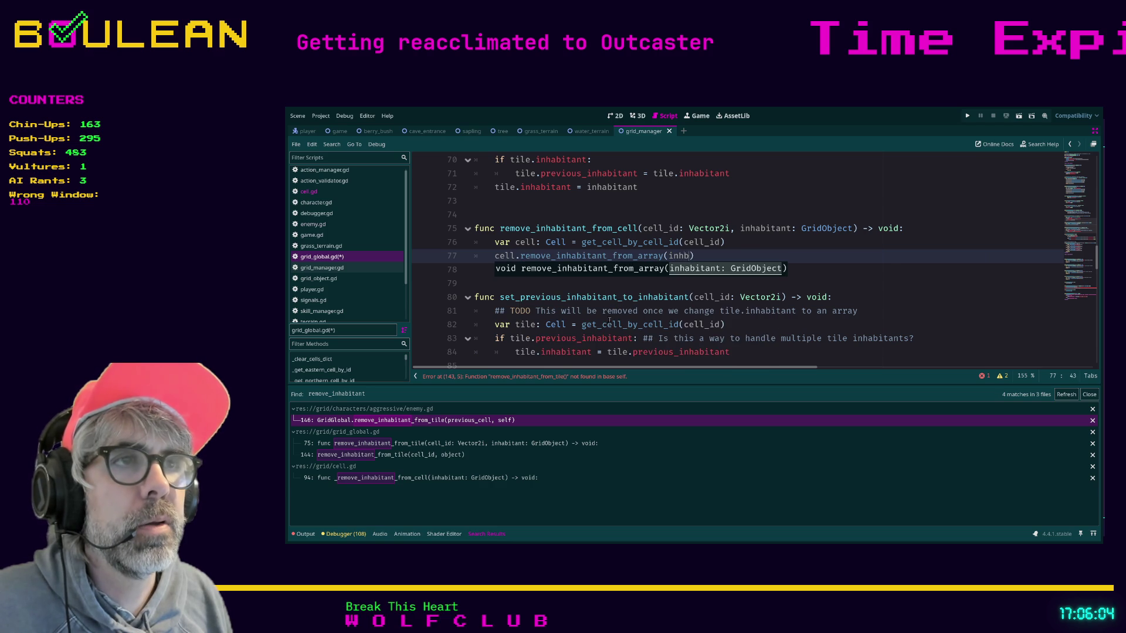
{"action": "type", "text": "inh"}
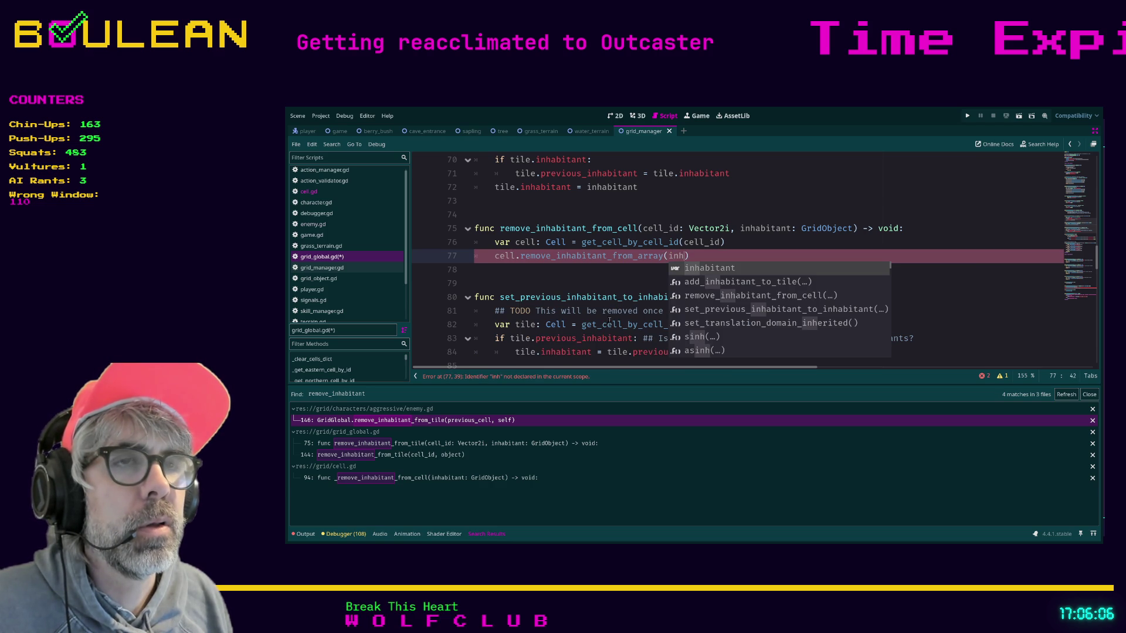
{"action": "key", "text": "BackSpace"}
{"action": "key", "text": "BackSpace"}
{"action": "key", "text": "BackSpace"}
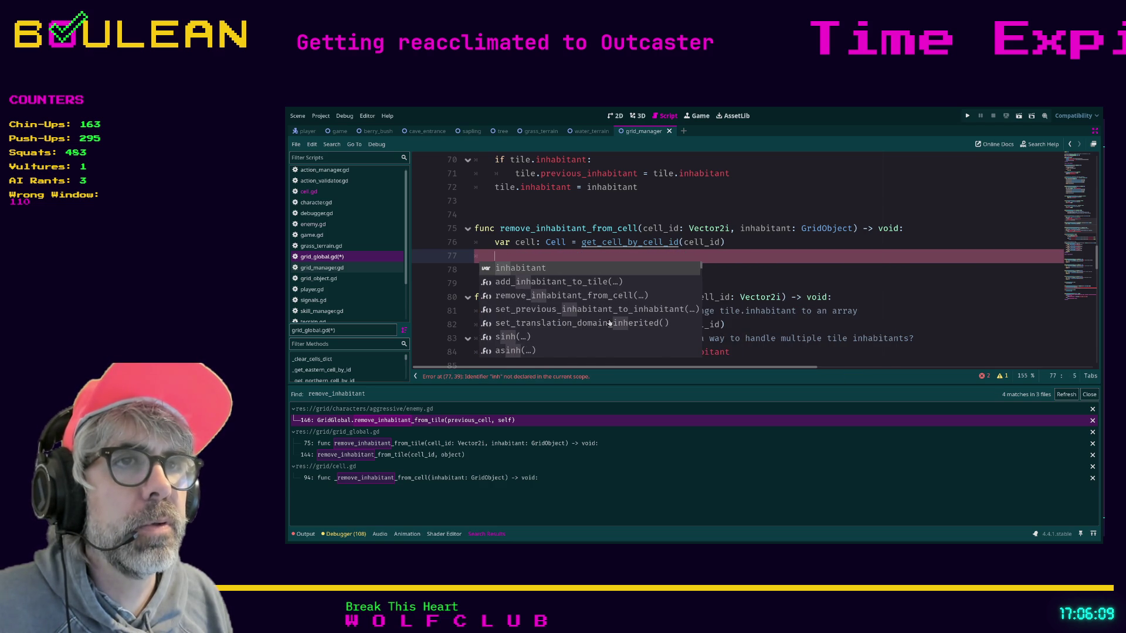
{"action": "key", "text": "ctrl+z"}
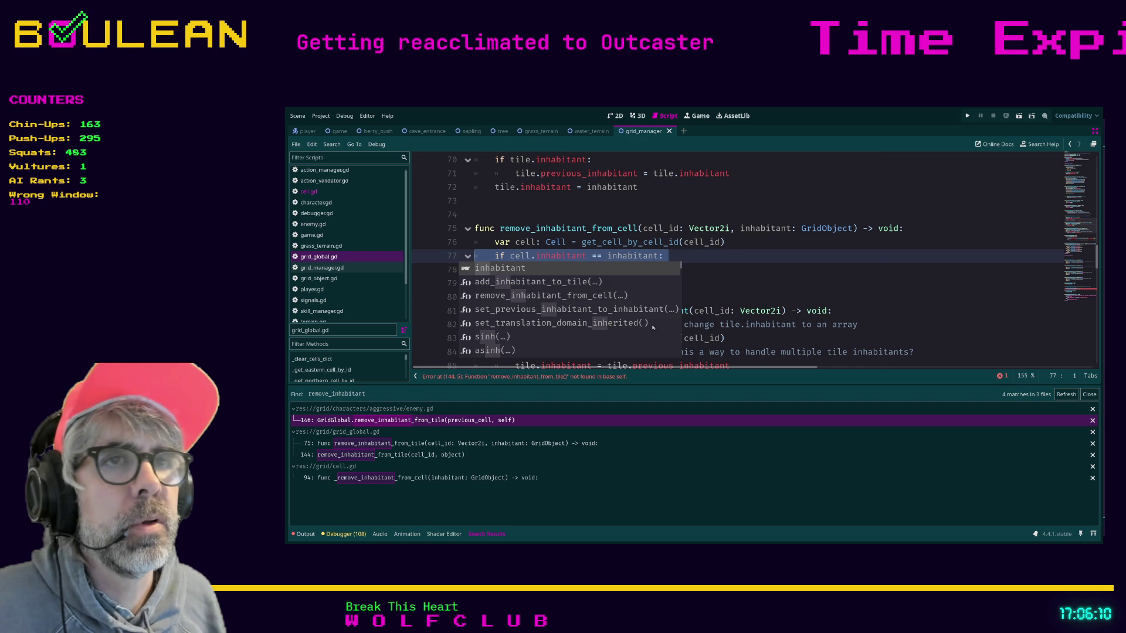
{"action": "key", "text": "Escape"}
{"action": "left_click", "coordinate": [697, 270]}
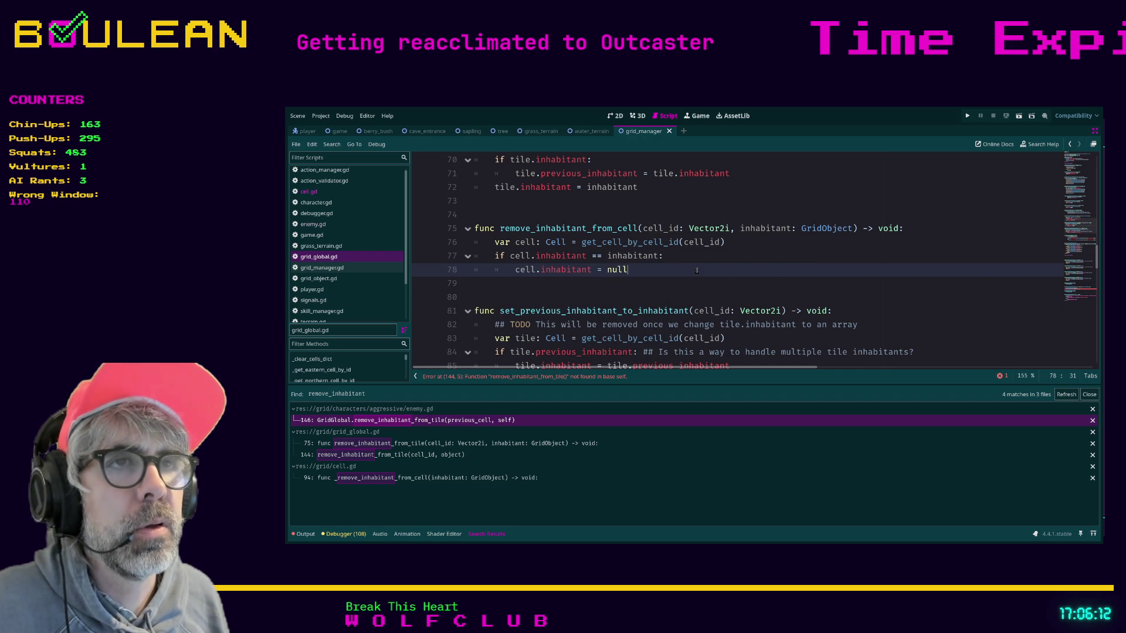
{"action": "key", "text": "ctrl+z"}
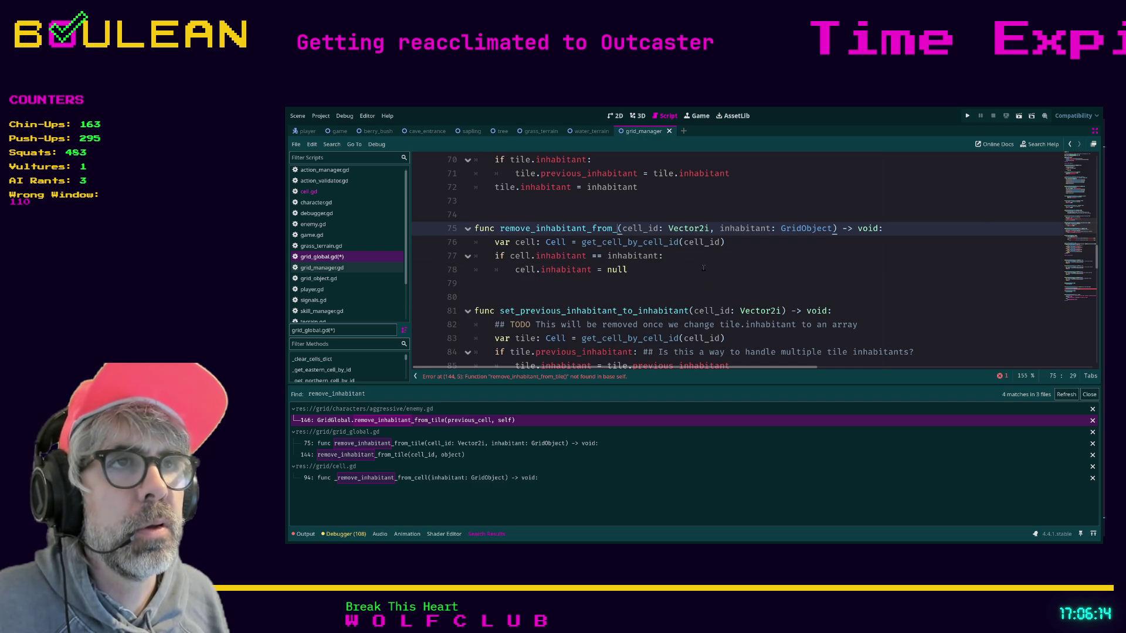
{"action": "type", "text": "cell"}
Restore the remove_inhabitant_from_array call and complete it with the inhabitant argument.
{"action": "key", "text": "ctrl+s"}
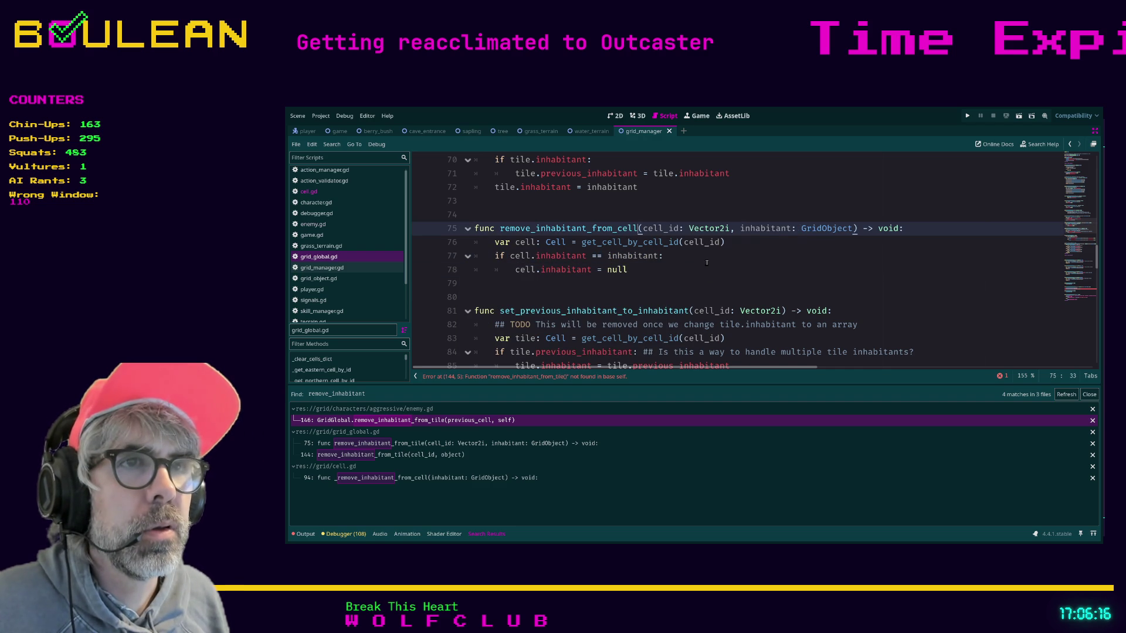
{"action": "key", "text": "ctrl+shift+z"}
{"action": "key", "text": "ctrl+shift+z"}
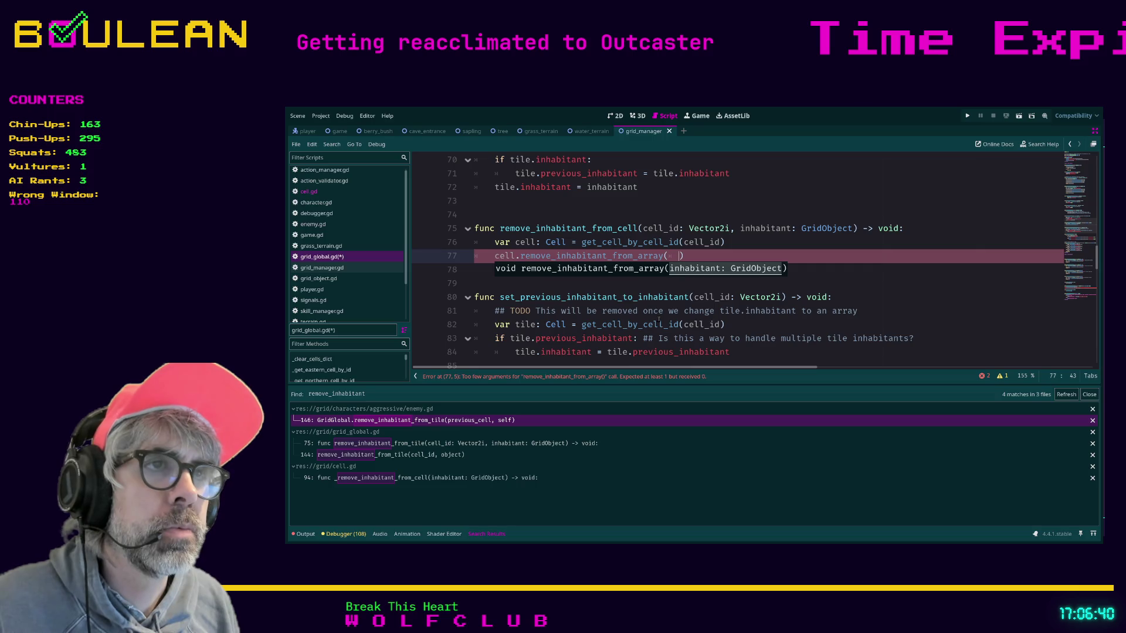
{"action": "key", "text": "BackSpace"}
{"action": "type", "text": "nh"}
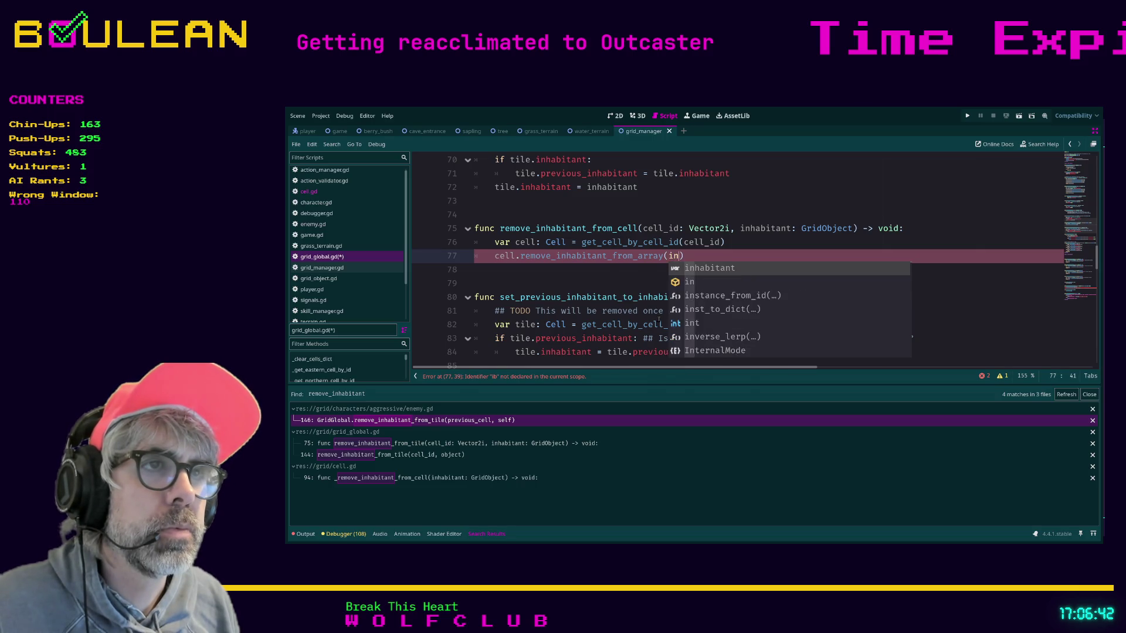
{"action": "key", "text": "Return"}
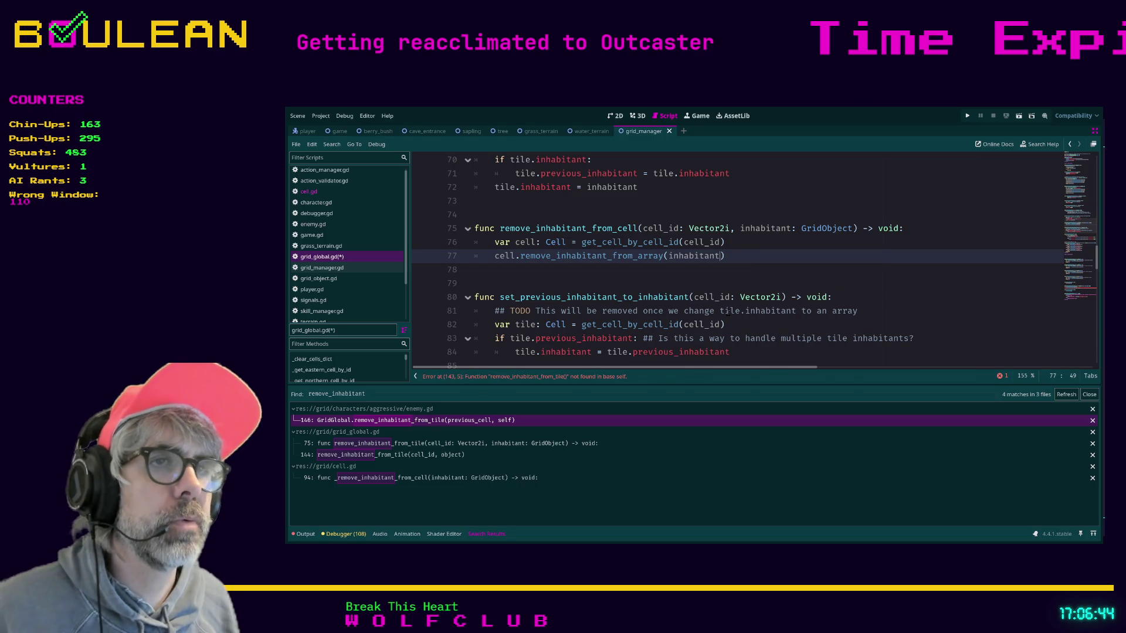
Save grid_global.gd, which now flags line 140's remove_inhabitant_from_tile call as not found.
{"action": "left_click", "coordinate": [741, 257]}
{"action": "key", "text": "ctrl+s"}
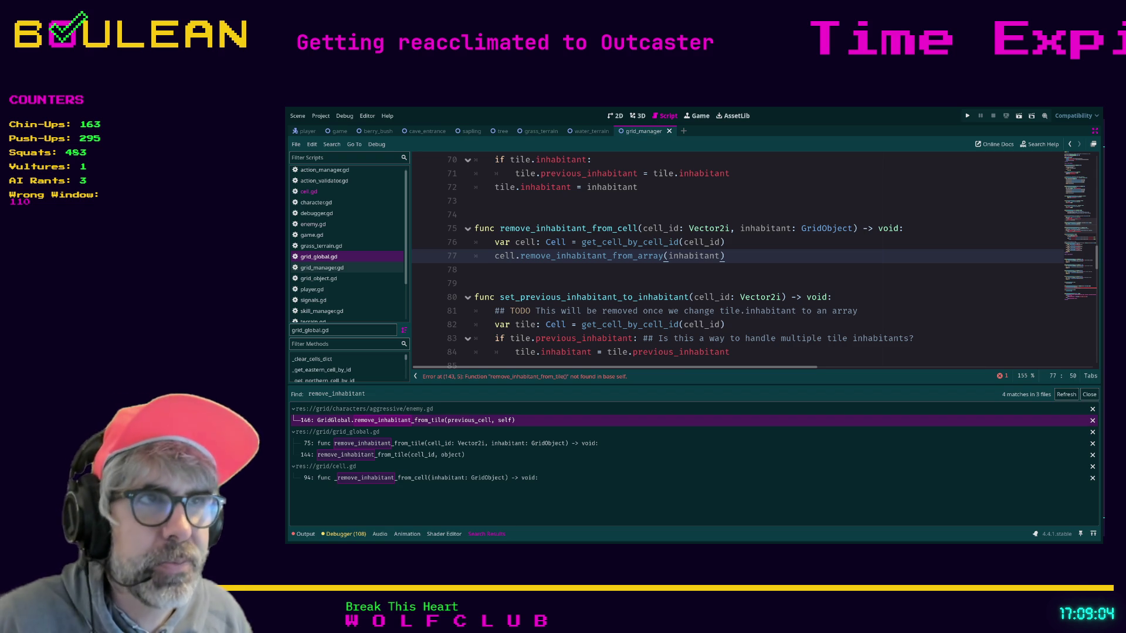
Run the game with F5 and rename line 143's call to remove_inhabitant_from_cell.
{"action": "left_click", "coordinate": [615, 274]}
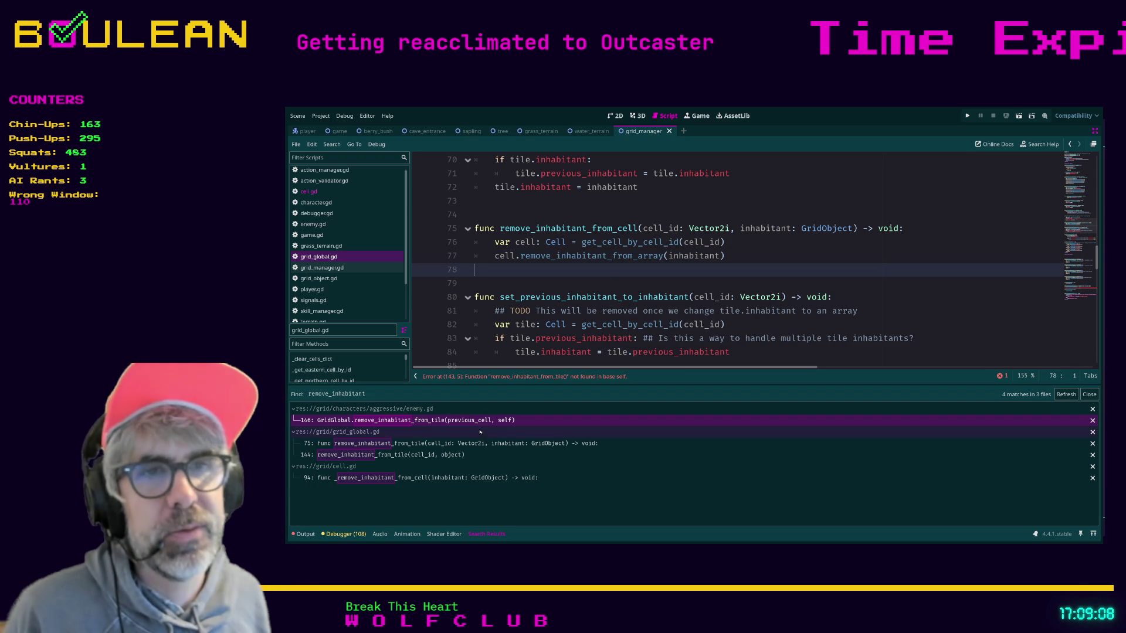
{"action": "key", "text": "F5"}
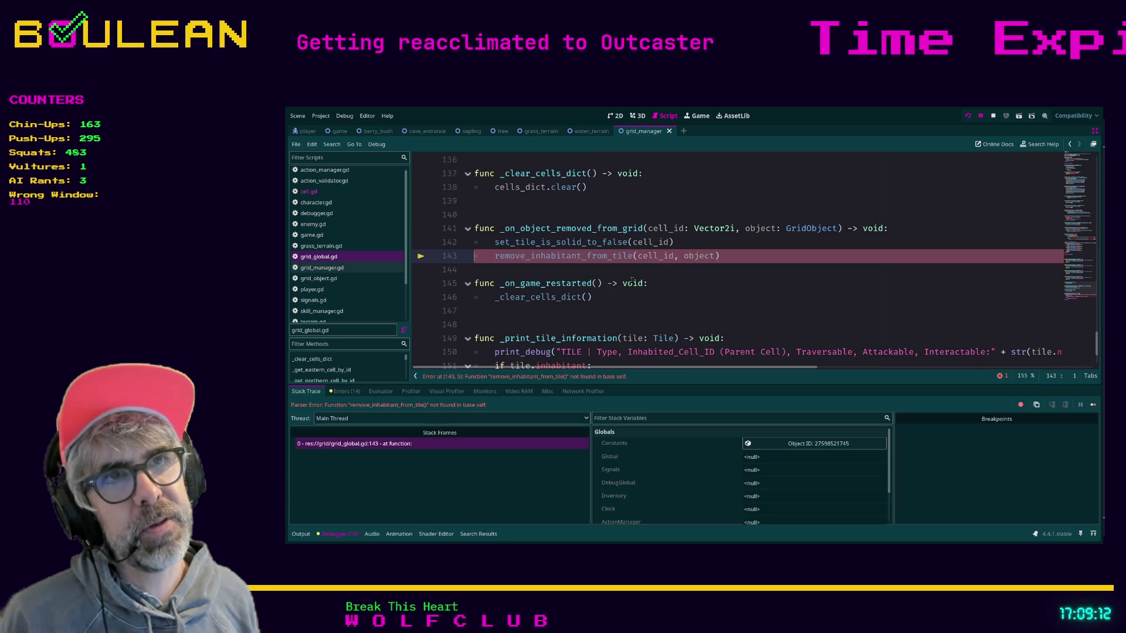
{"action": "left_click", "coordinate": [631, 255]}
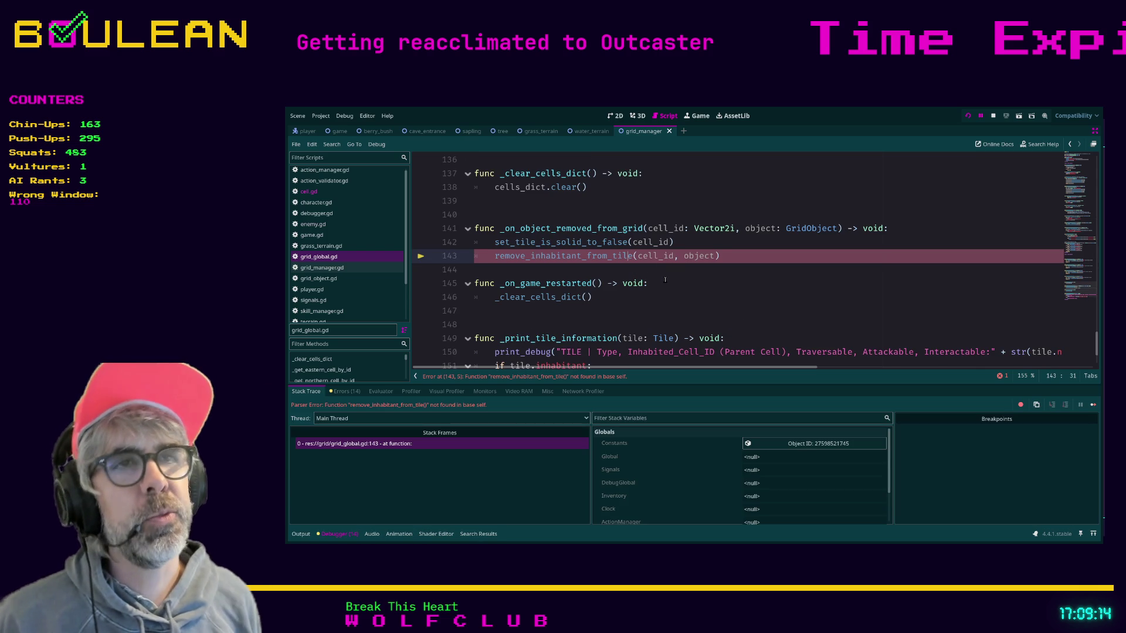
{"action": "key", "text": "Delete"}
{"action": "key", "text": "BackSpace"}
{"action": "key", "text": "BackSpace"}
{"action": "key", "text": "BackSpace"}
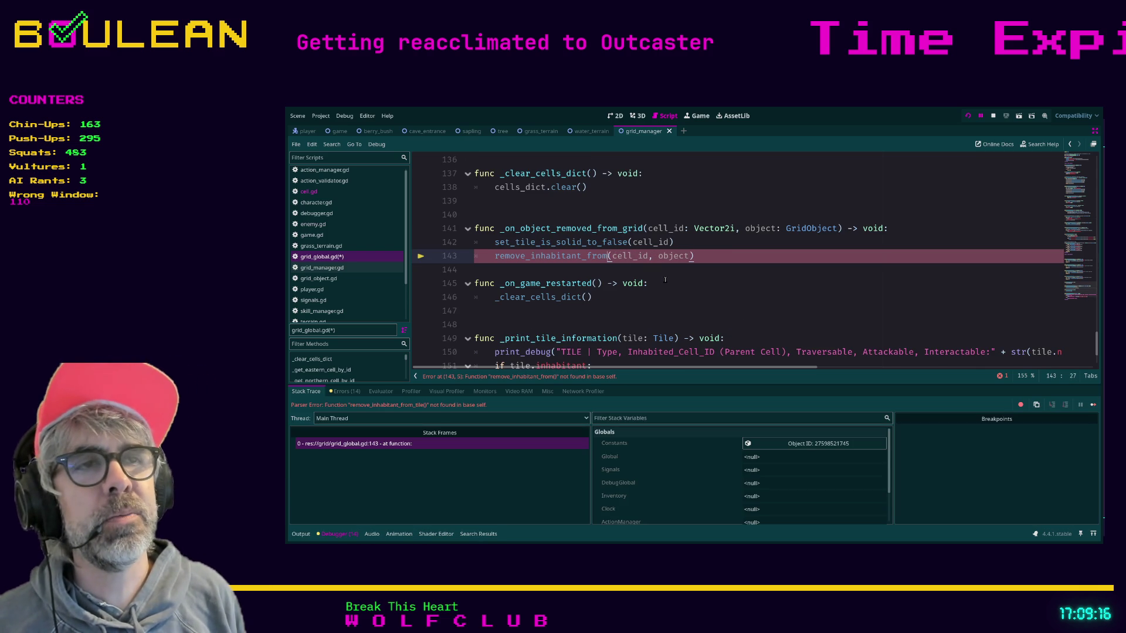
{"action": "type", "text": "_cell"}
{"action": "key", "text": "Return"}
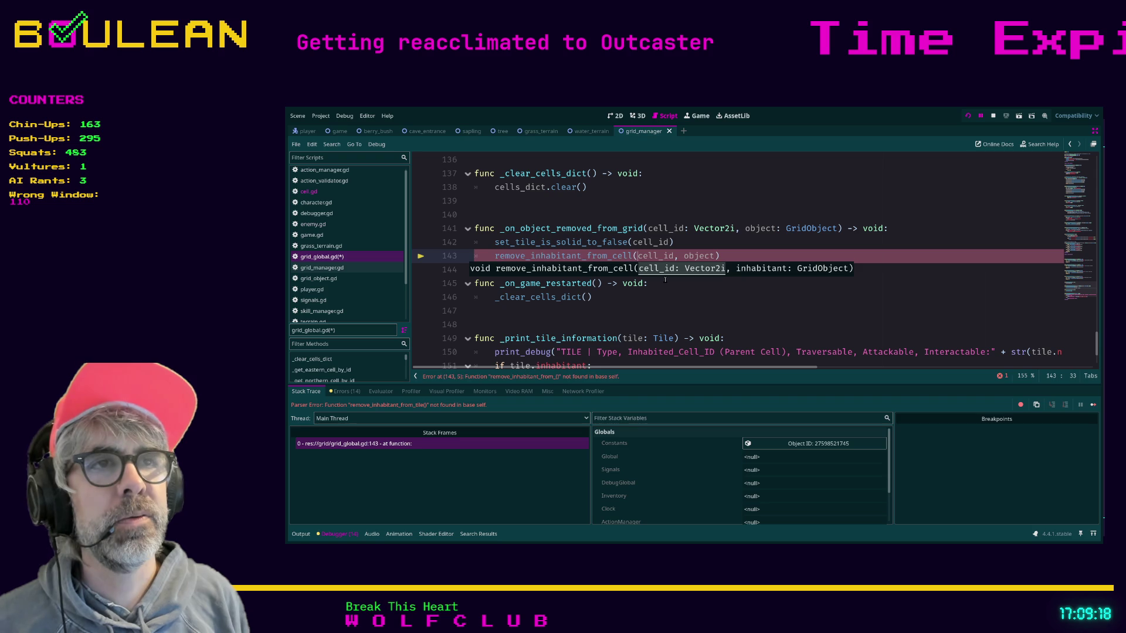
Save grid_global.gd and stop the running game.
{"action": "left_click", "coordinate": [680, 299]}
{"action": "key", "text": "ctrl+s"}
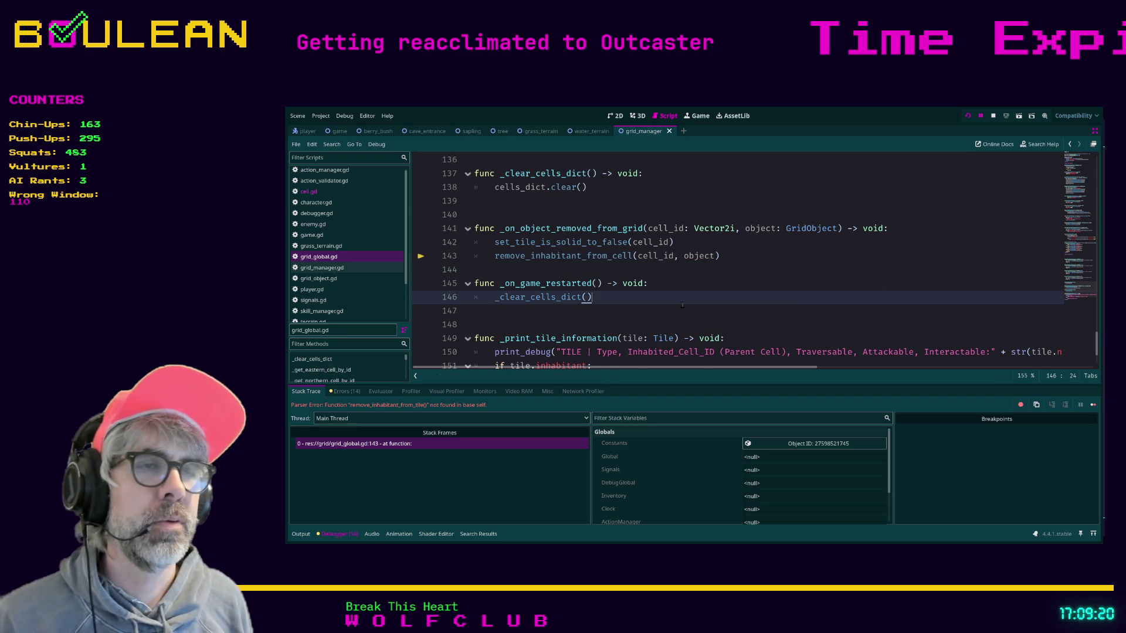
{"action": "key", "text": "F5"}
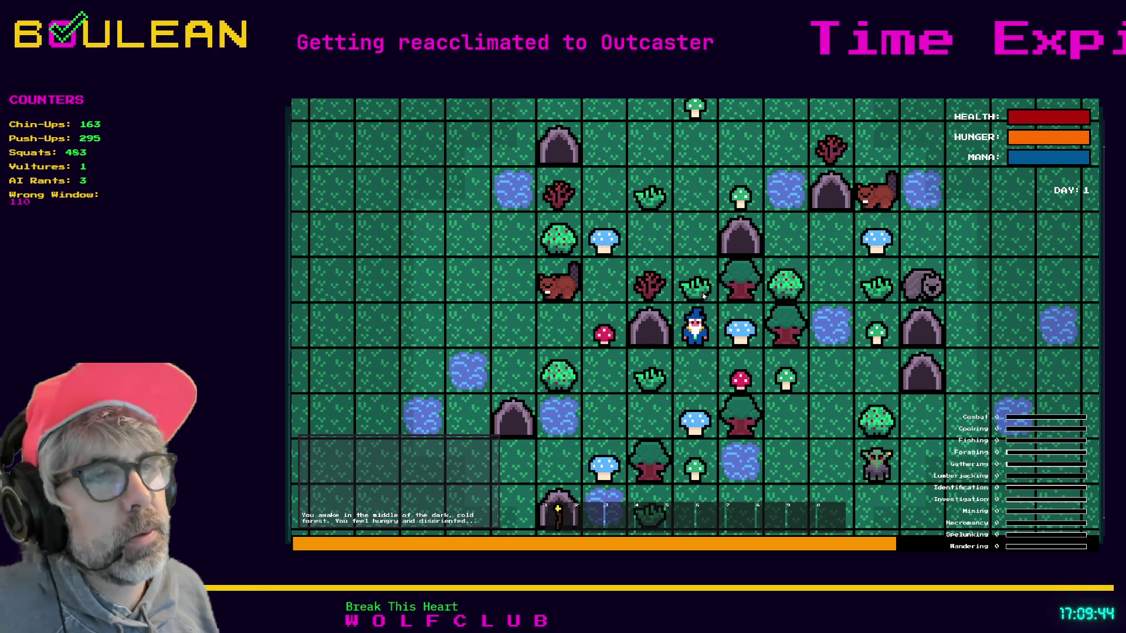
Forage the Blue Mushroom beside the wizard, raising Foraging to 5.
{"action": "key", "text": "Right"}
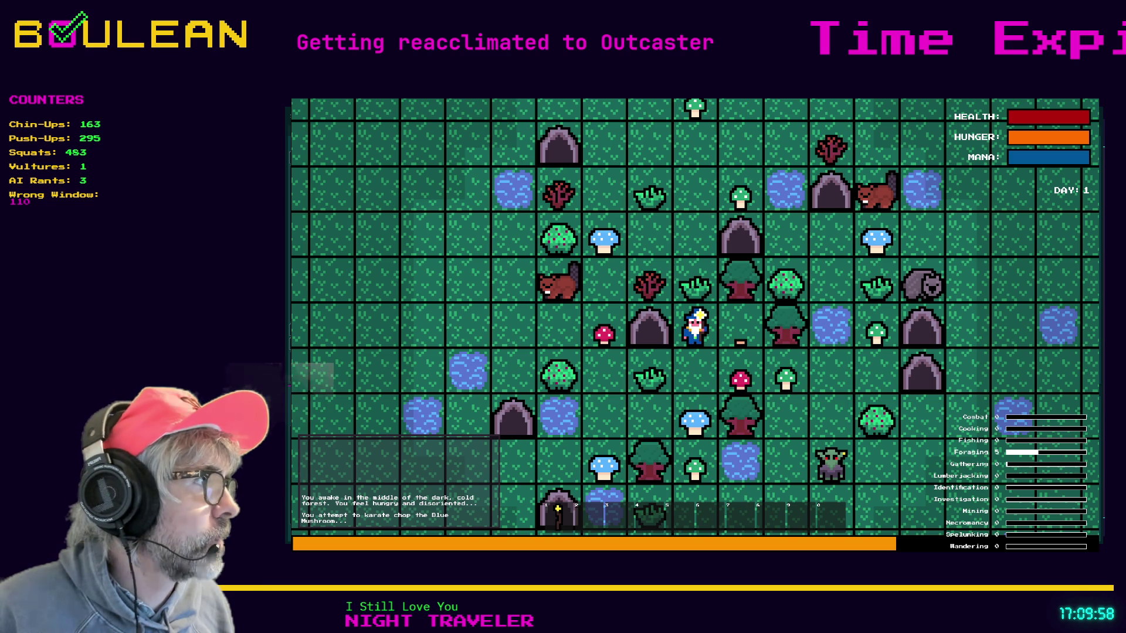
{"action": "key", "text": "F8"}
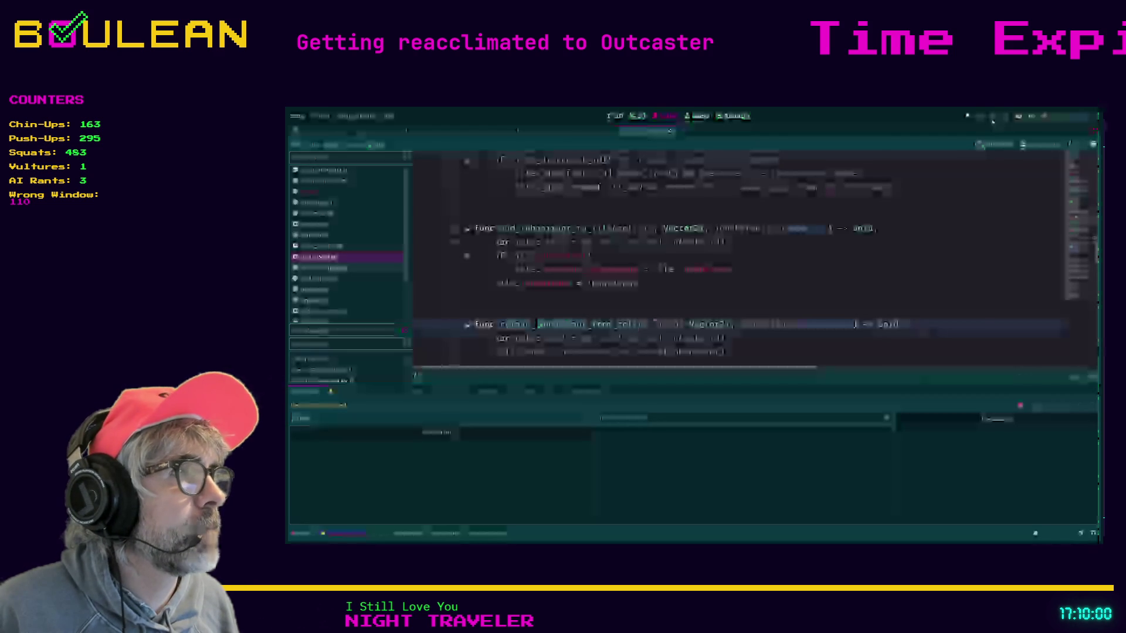
{"action": "left_click", "coordinate": [749, 311]}
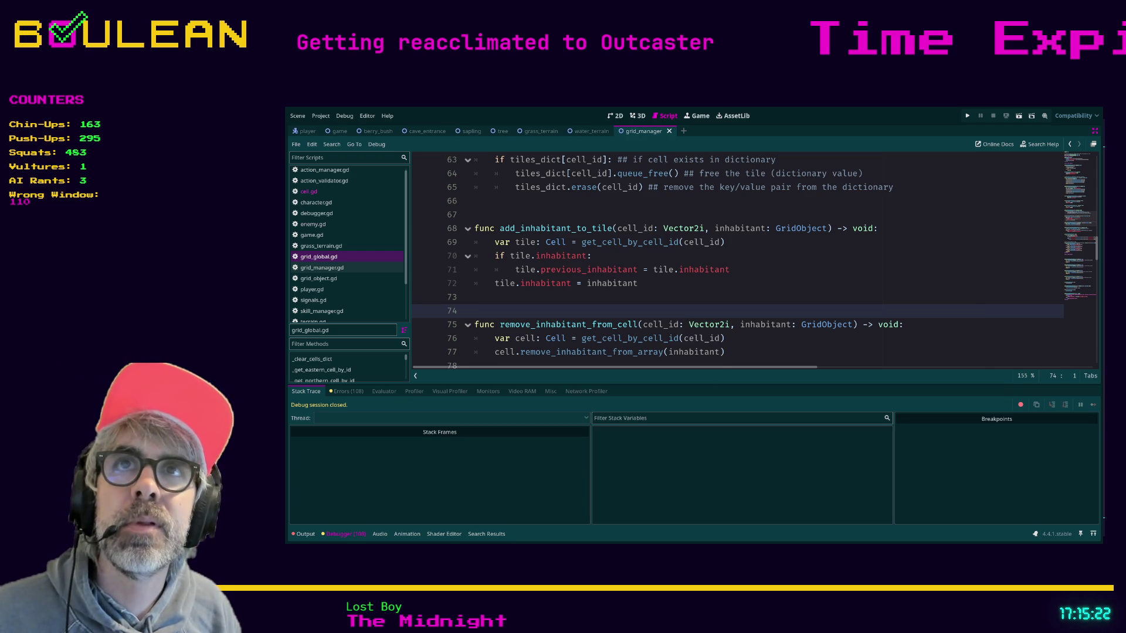
Load the pasted Unemployment Simulator Steam store address in Brave's new tab.
{"action": "key", "text": "alt+Tab"}
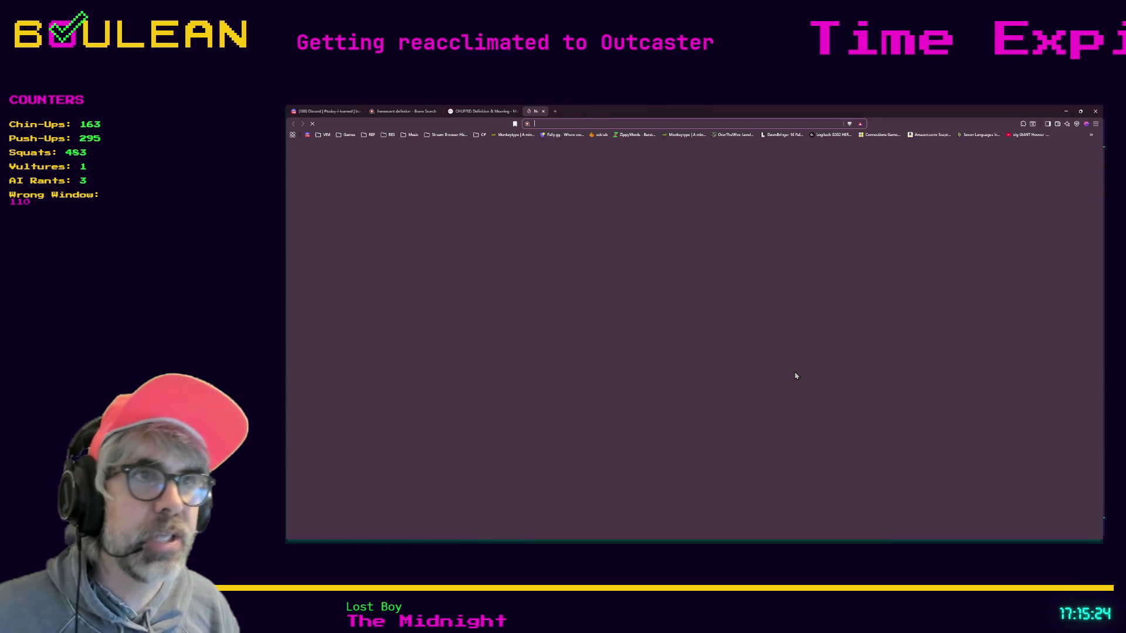
{"action": "type", "text": "https://store.steampowered.com/app/3191240/Unemployment_Simulator/"}
{"action": "key", "text": "Return"}
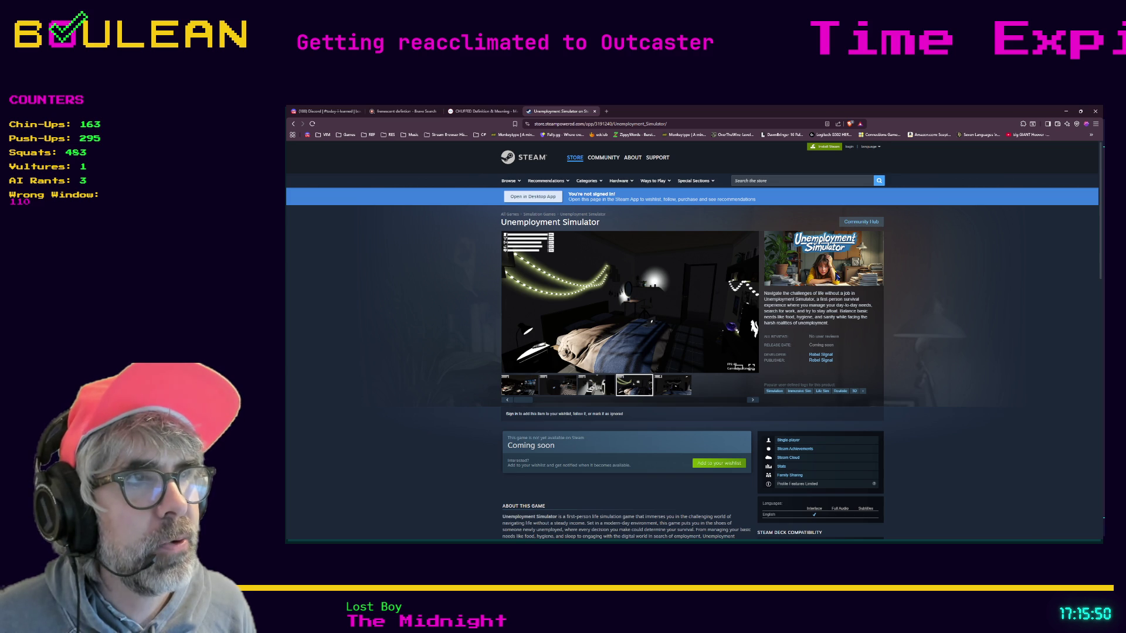
Browse the Unemployment Simulator screenshots in the enlarged view, starting from the fifth.
{"action": "left_click", "coordinate": [673, 394]}
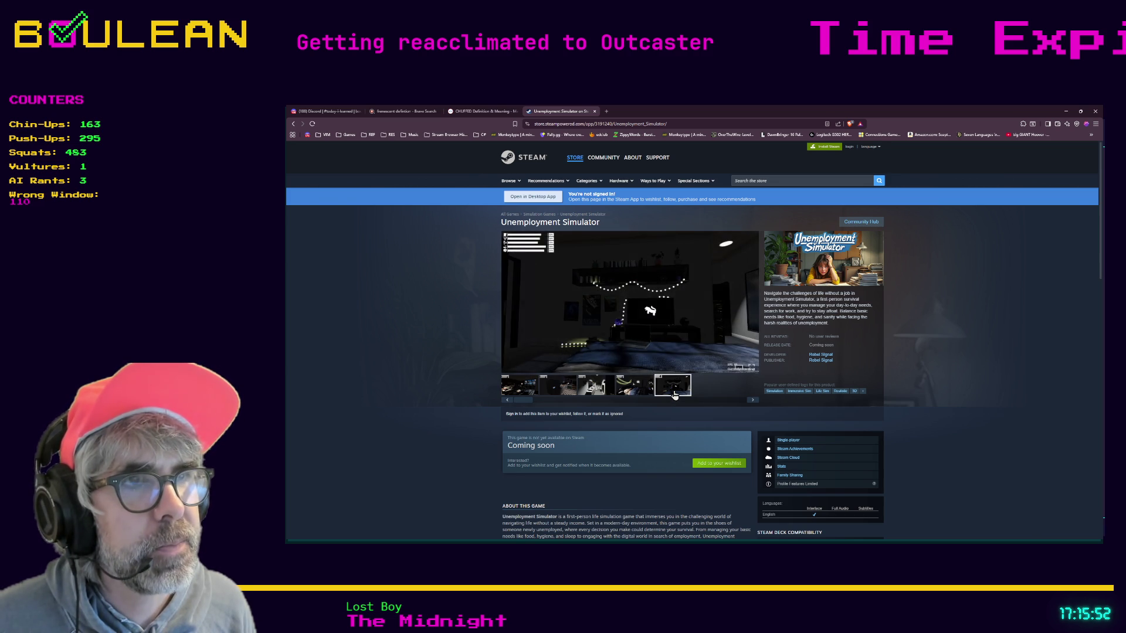
{"action": "left_click", "coordinate": [635, 347]}
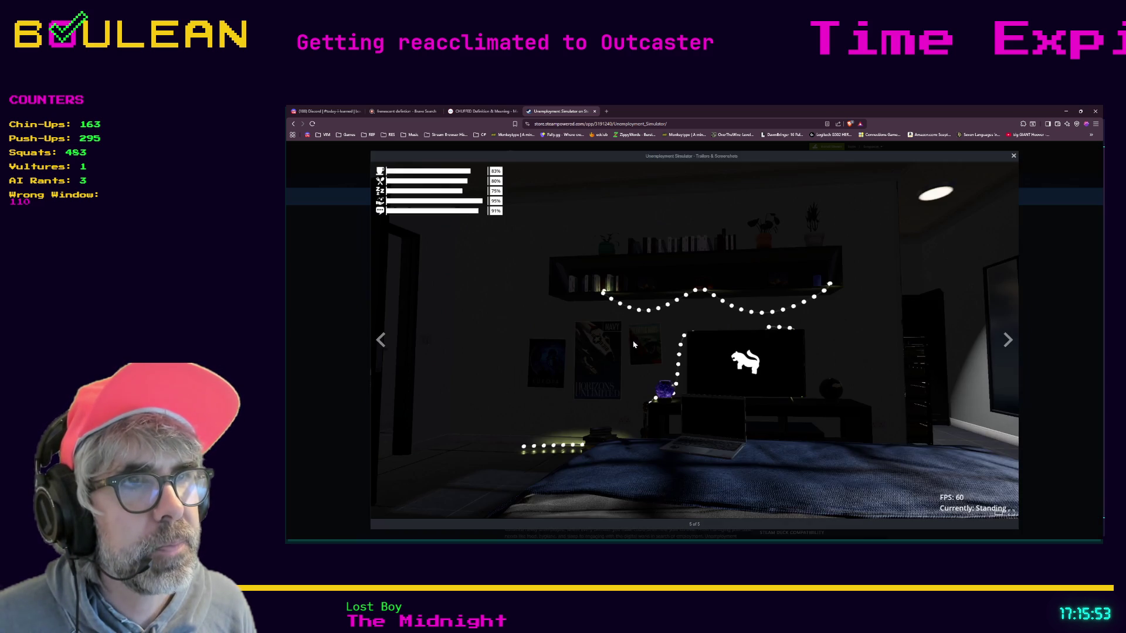
{"action": "left_click", "coordinate": [1006, 341]}
{"action": "left_click", "coordinate": [1007, 340]}
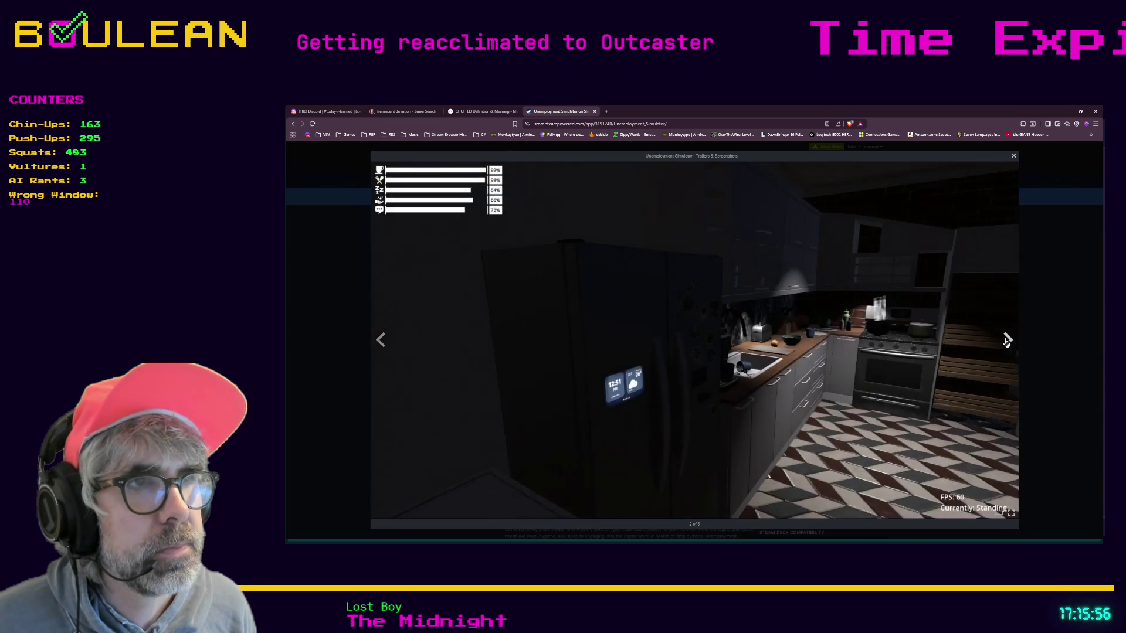
{"action": "left_click", "coordinate": [1007, 341]}
{"action": "left_click", "coordinate": [1007, 340]}
{"action": "left_click", "coordinate": [1051, 346]}
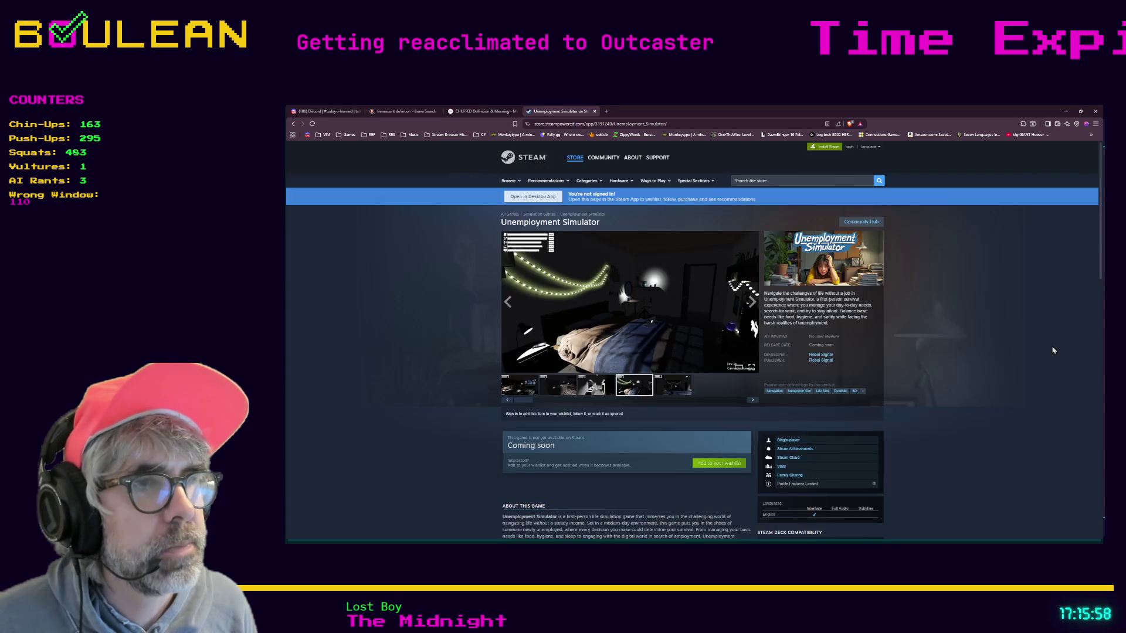
Scroll down to the AI-generated content disclosure section.
{"action": "scroll", "coordinate": [881, 349], "scroll_direction": "down", "scroll_amount": 2}
{"action": "scroll", "coordinate": [881, 348], "scroll_direction": "down", "scroll_amount": 1}
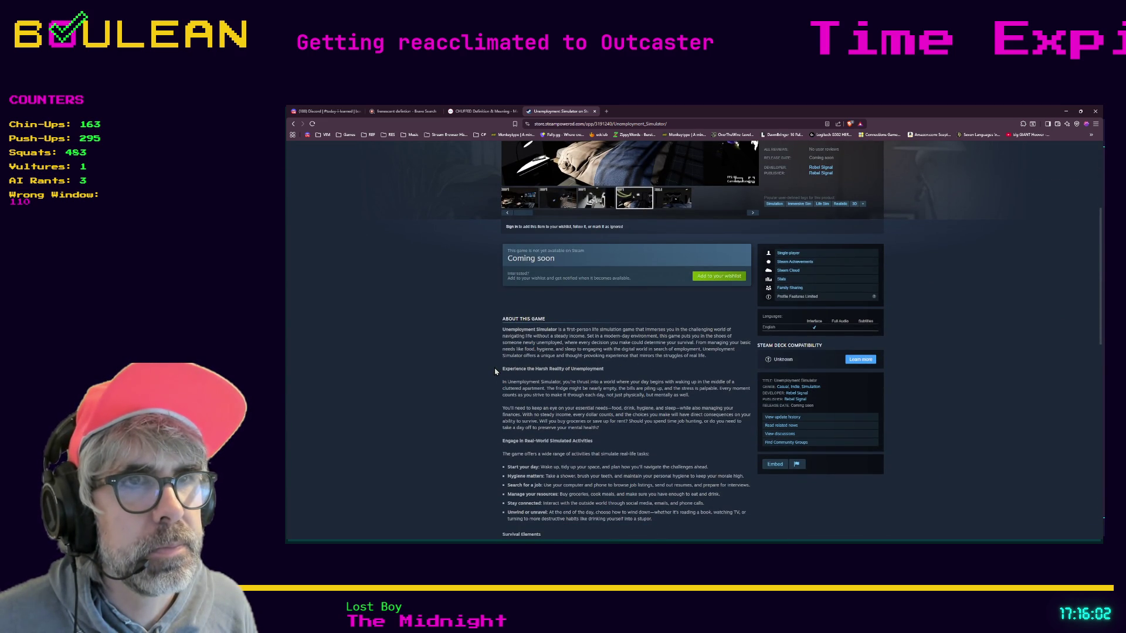
{"action": "scroll", "coordinate": [490, 369], "scroll_direction": "down", "scroll_amount": 1}
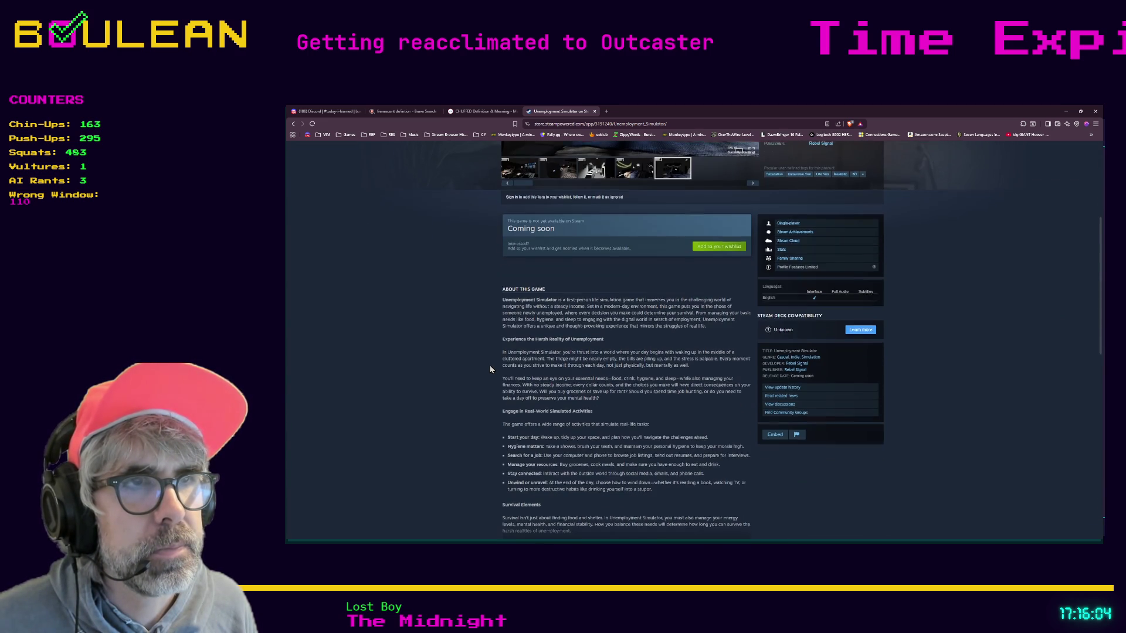
{"action": "scroll", "coordinate": [490, 369], "scroll_direction": "down", "scroll_amount": 2}
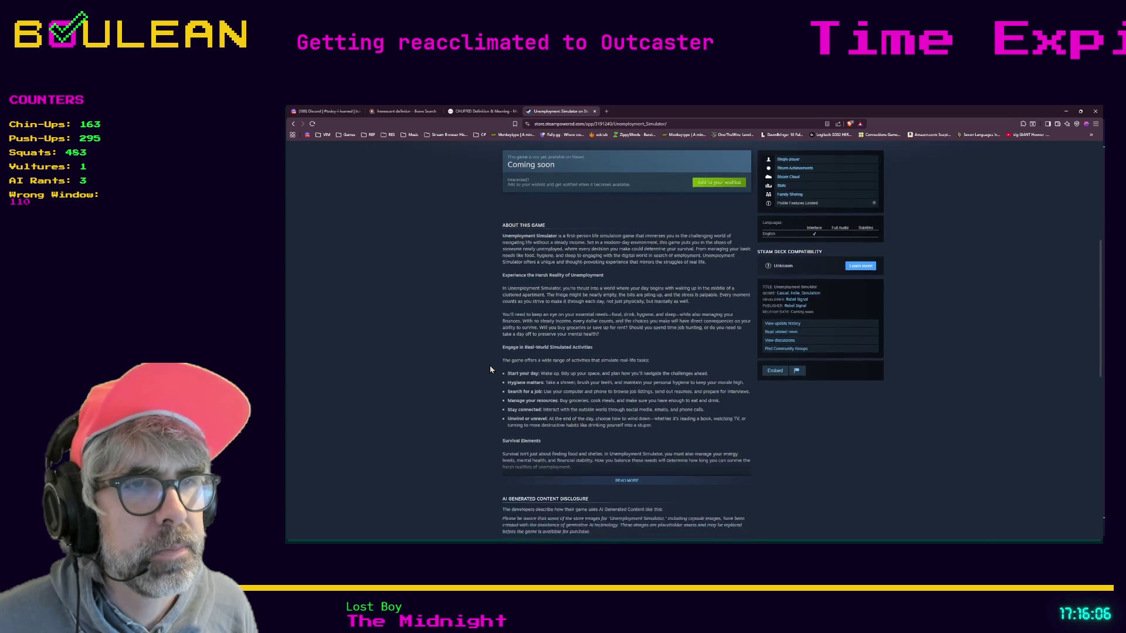
{"action": "scroll", "coordinate": [490, 368], "scroll_direction": "down", "scroll_amount": 2}
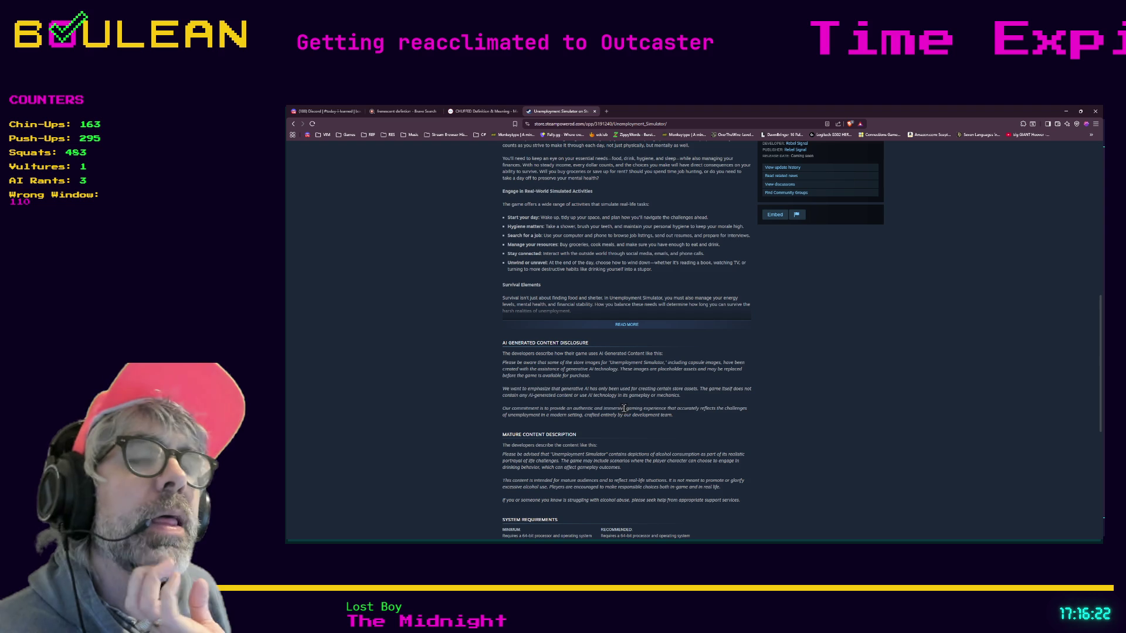
Select the 'We want to emphasize…' disclosure paragraph about AI-generated store assets.
{"action": "left_click_drag", "start_coordinate": [502, 389], "coordinate": [617, 397]}
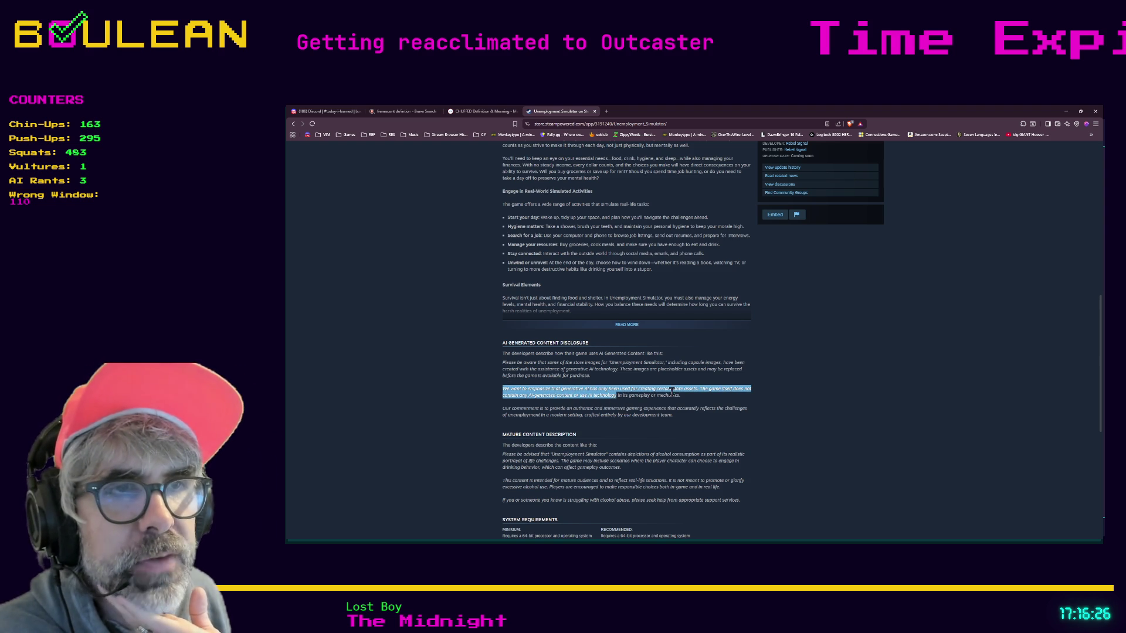
{"action": "left_click", "coordinate": [693, 402]}
{"action": "left_click_drag", "start_coordinate": [680, 396], "coordinate": [506, 390]}
{"action": "left_click", "coordinate": [700, 391]}
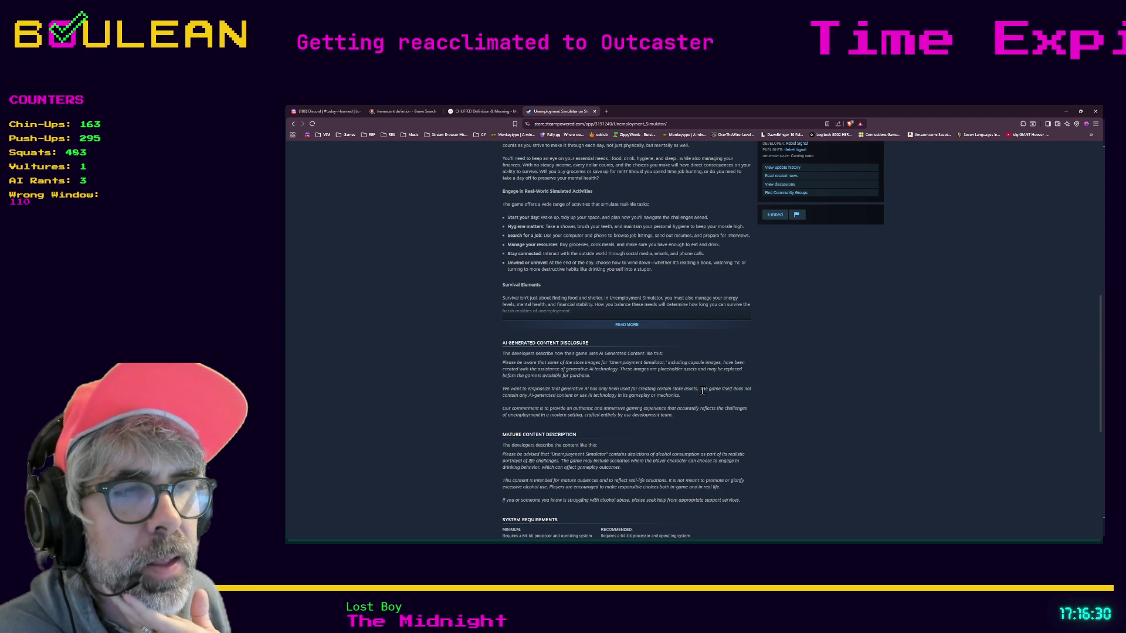
{"action": "double_click", "coordinate": [691, 390]}
{"action": "left_click_drag", "start_coordinate": [682, 391], "coordinate": [504, 388]}
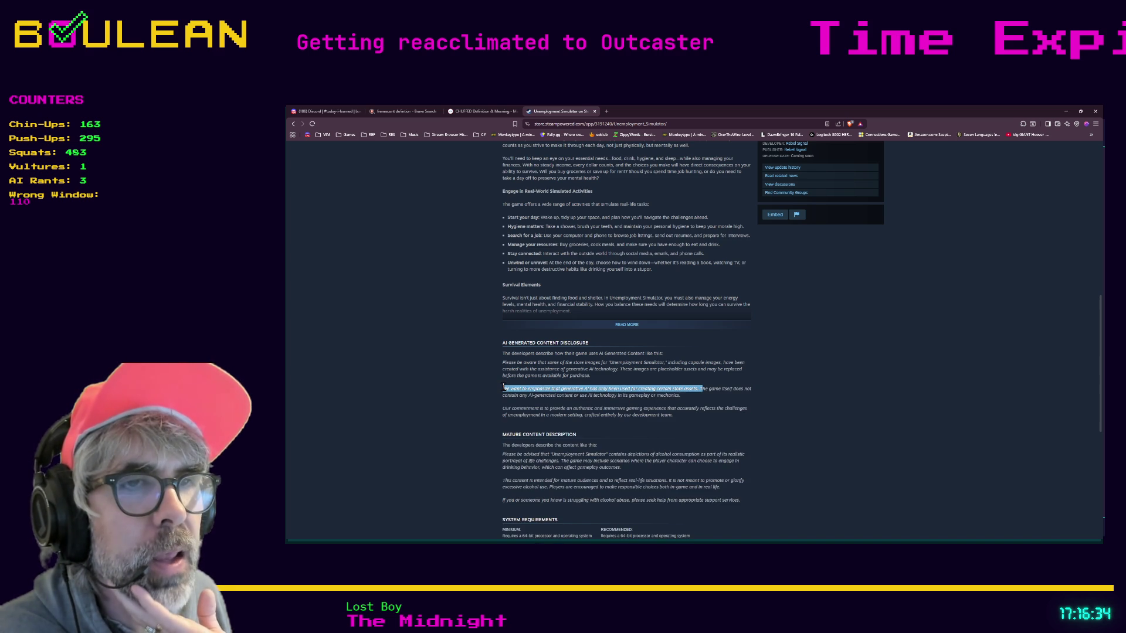
{"action": "left_click", "coordinate": [504, 388]}
{"action": "left_click", "coordinate": [705, 392], "text": "shift"}
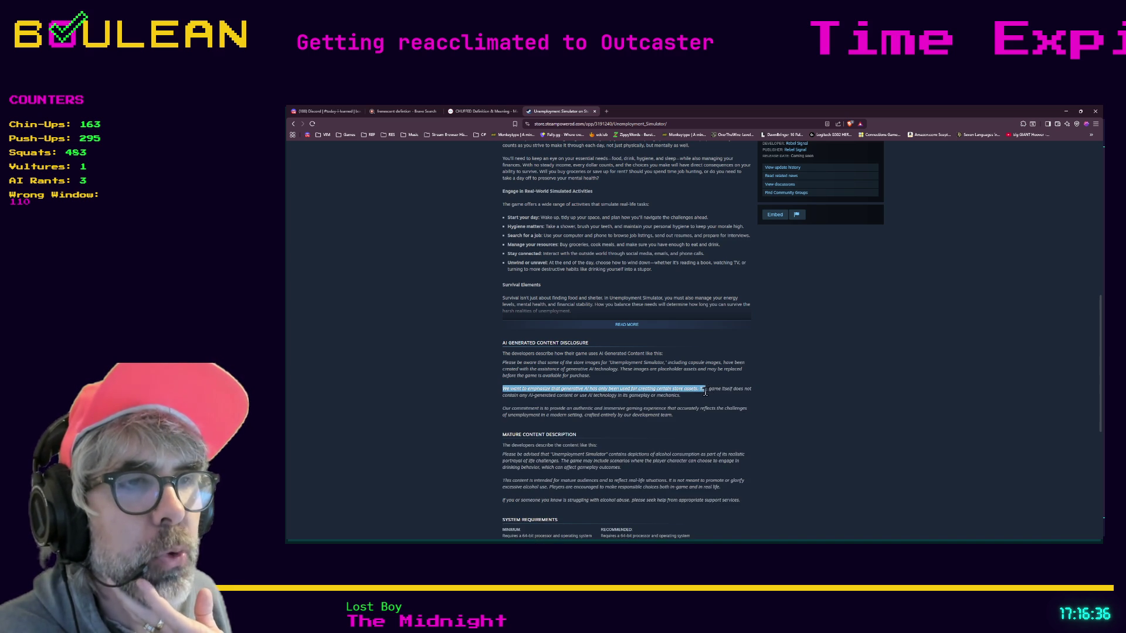
{"action": "left_click", "coordinate": [699, 392], "text": "shift"}
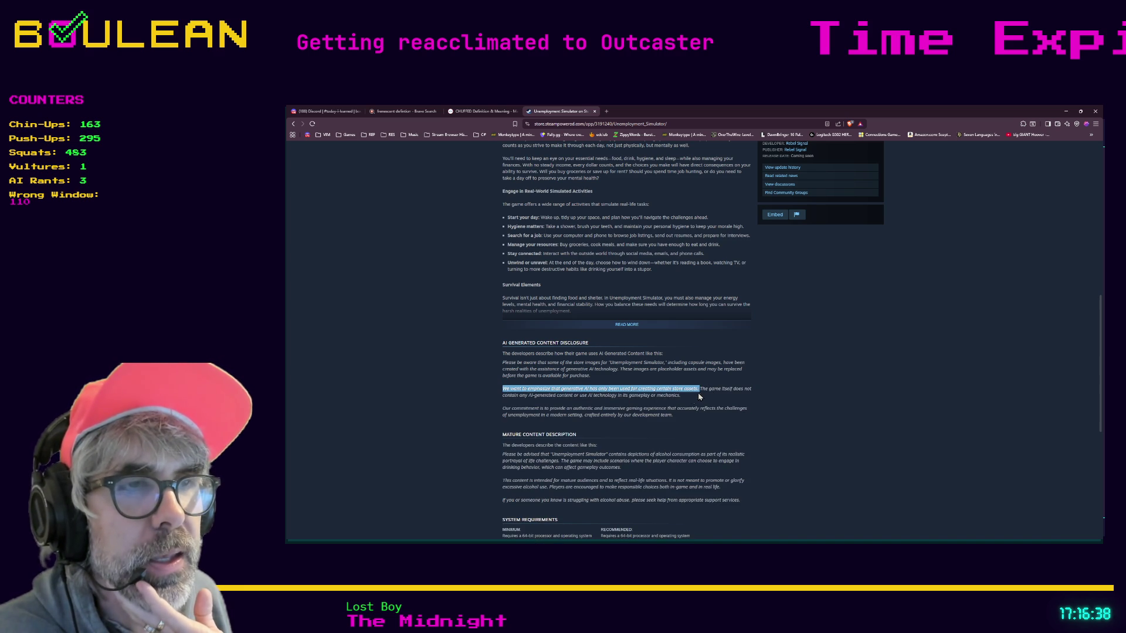
{"action": "left_click", "coordinate": [698, 393]}
{"action": "left_click_drag", "start_coordinate": [687, 401], "coordinate": [499, 397]}
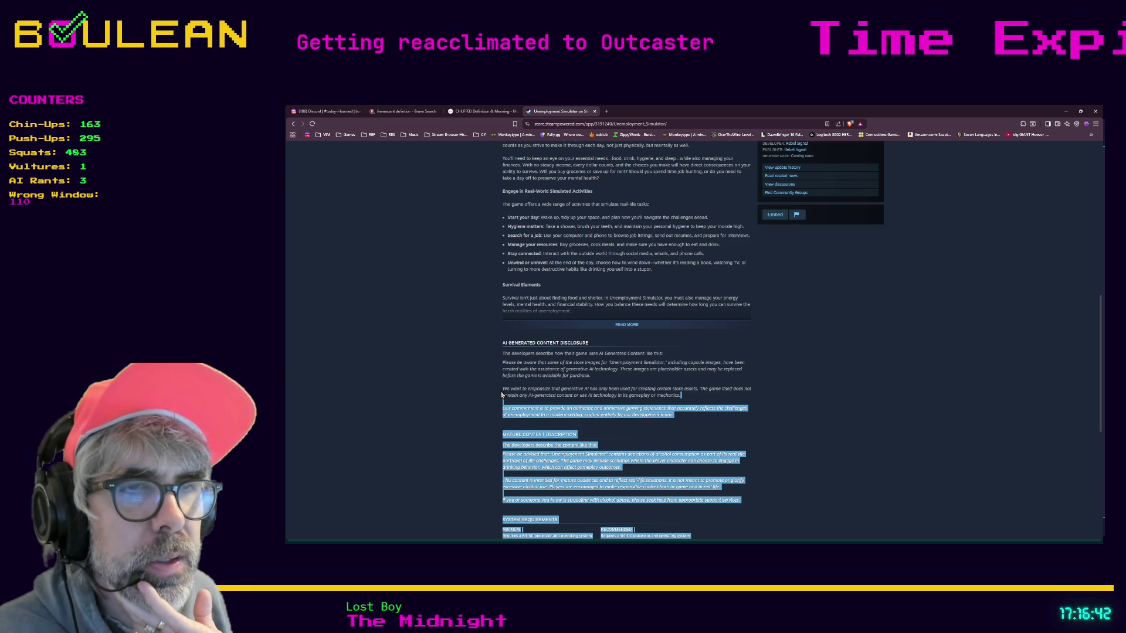
{"action": "triple_click", "coordinate": [504, 390]}
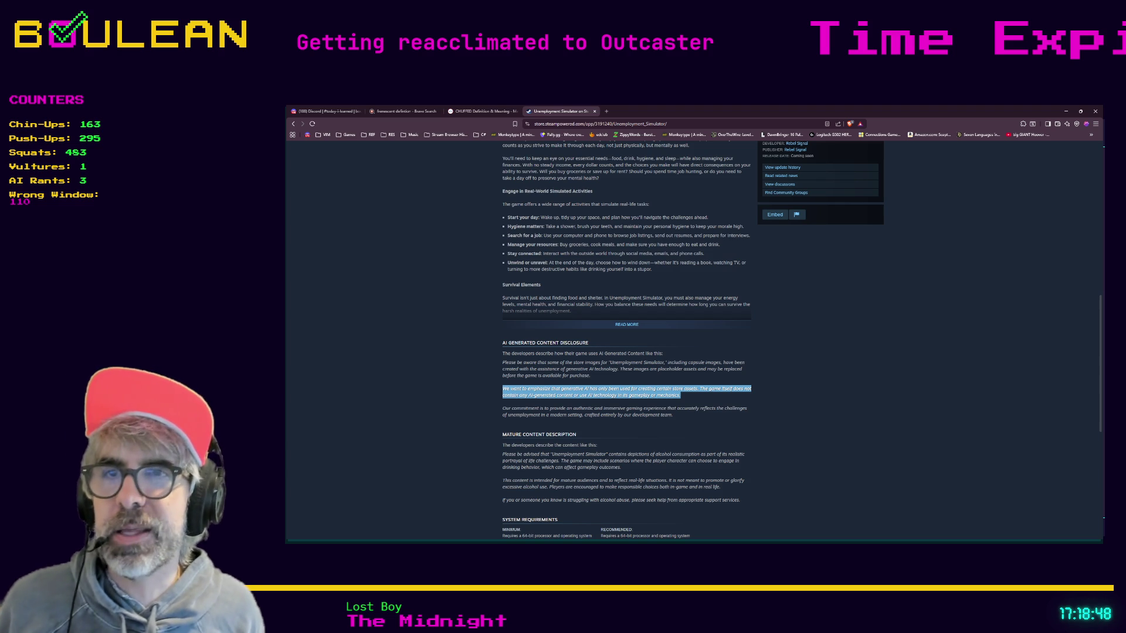
Switch from the browser to the Obsidian Outcaster design notes.
{"action": "key", "text": "alt+Tab"}
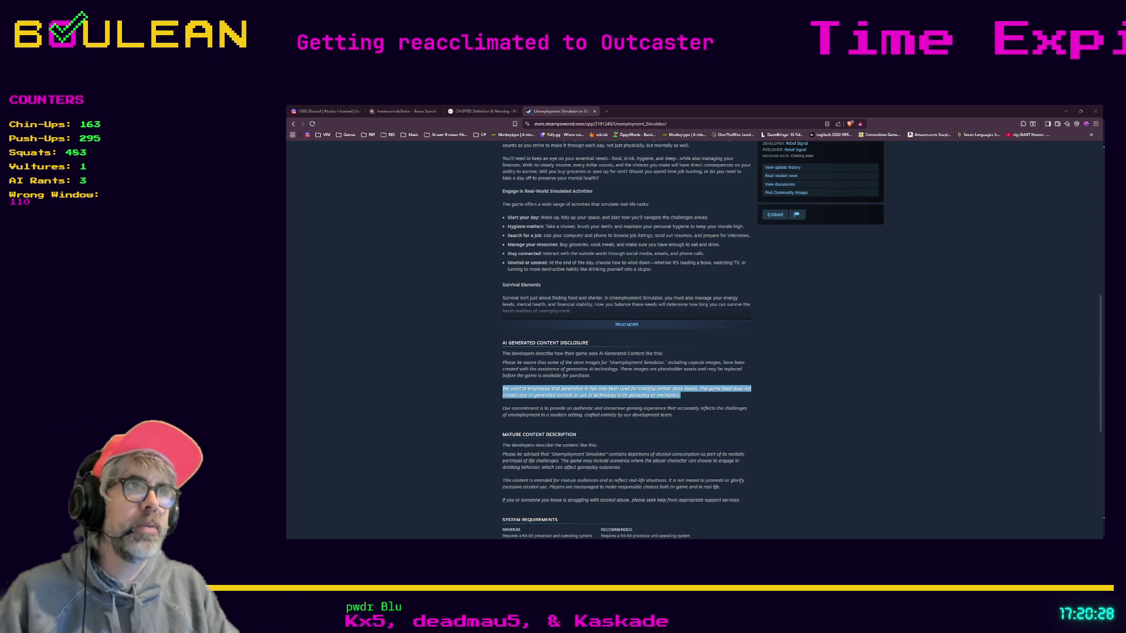
{"action": "key", "text": "alt+Tab"}
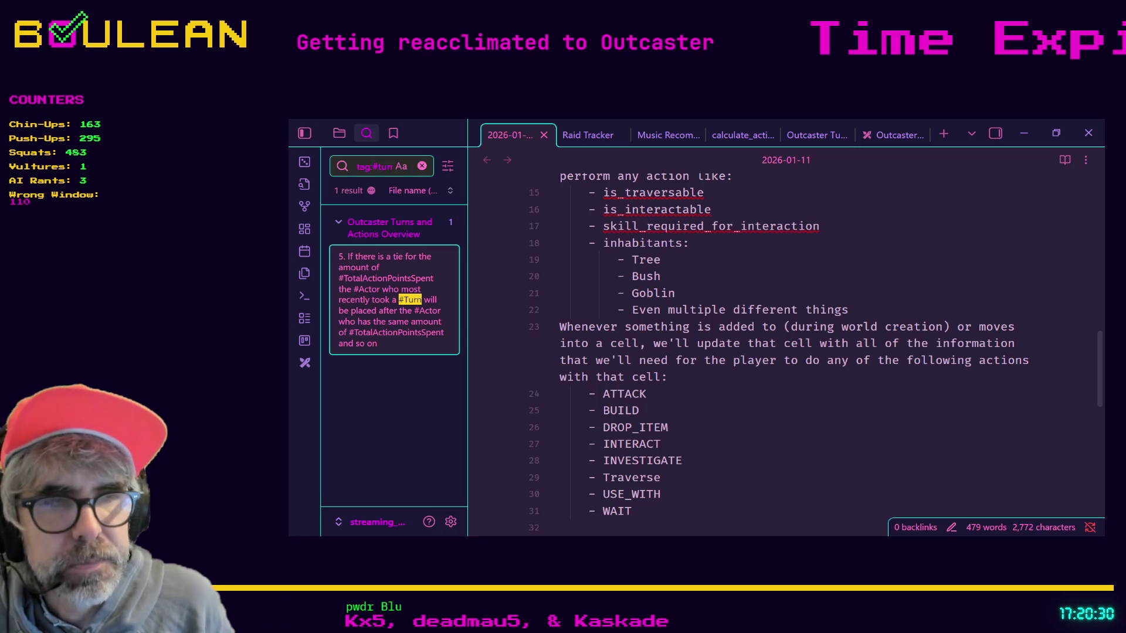